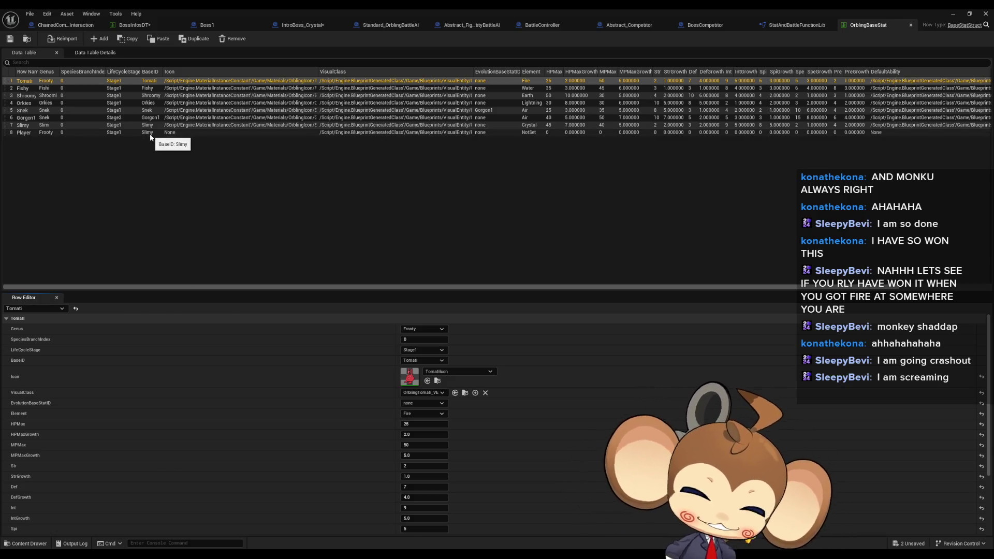
# Step: Add a ninth row named Crystal to OrblingBaseStat, leaving its Genus as Frooty
pyautogui.click(162, 192)
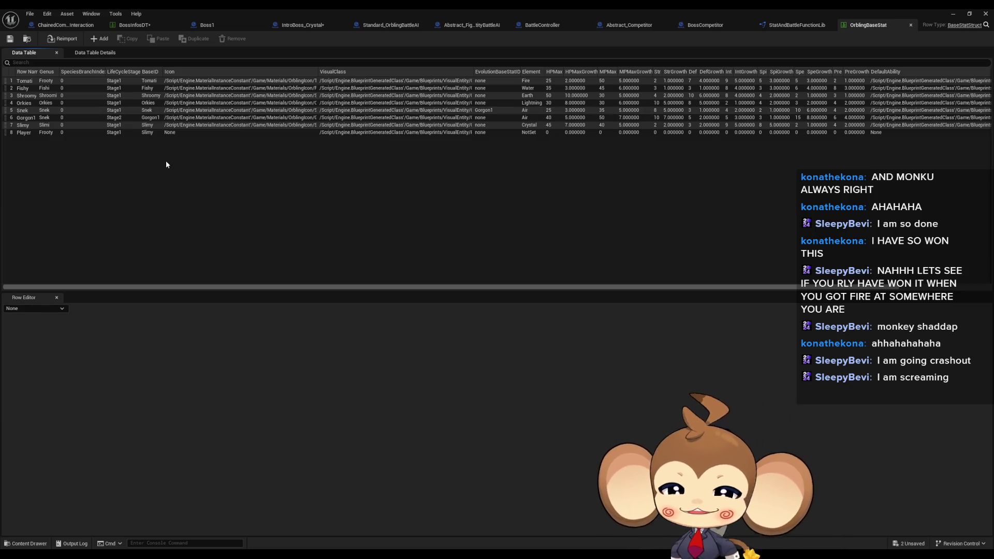
pyautogui.click(91, 39)
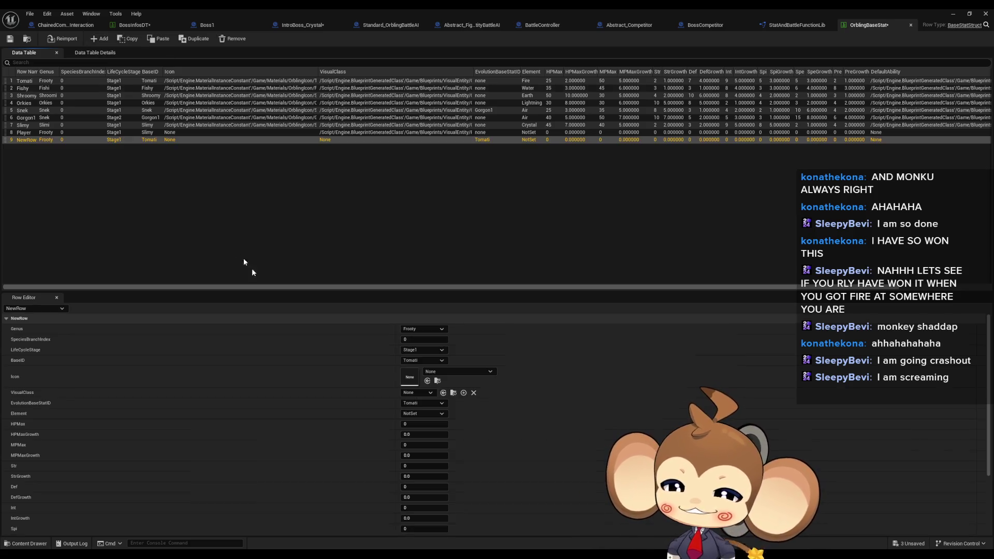
pyautogui.doubleClick(21, 141)
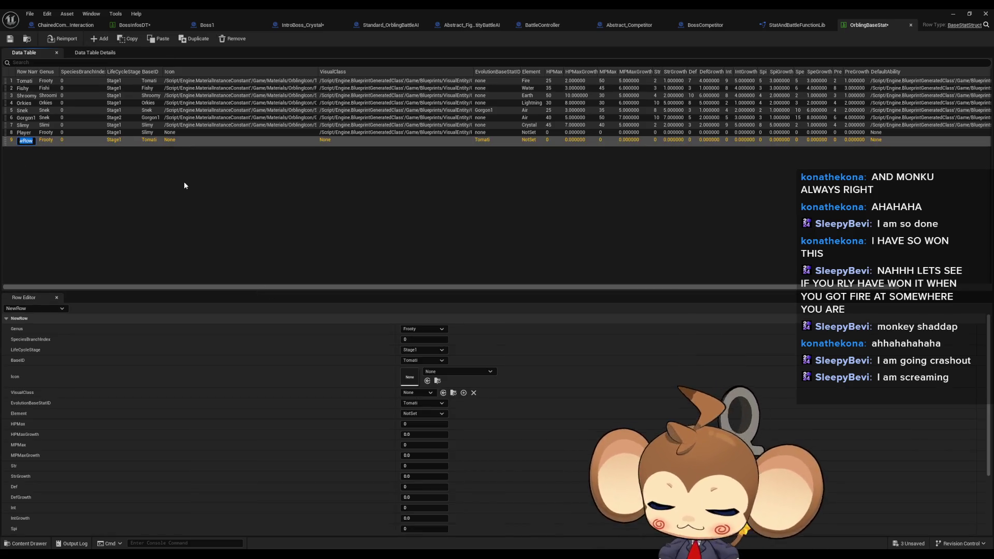
pyautogui.write('Crys')
pyautogui.write('tal')
pyautogui.press('Return')
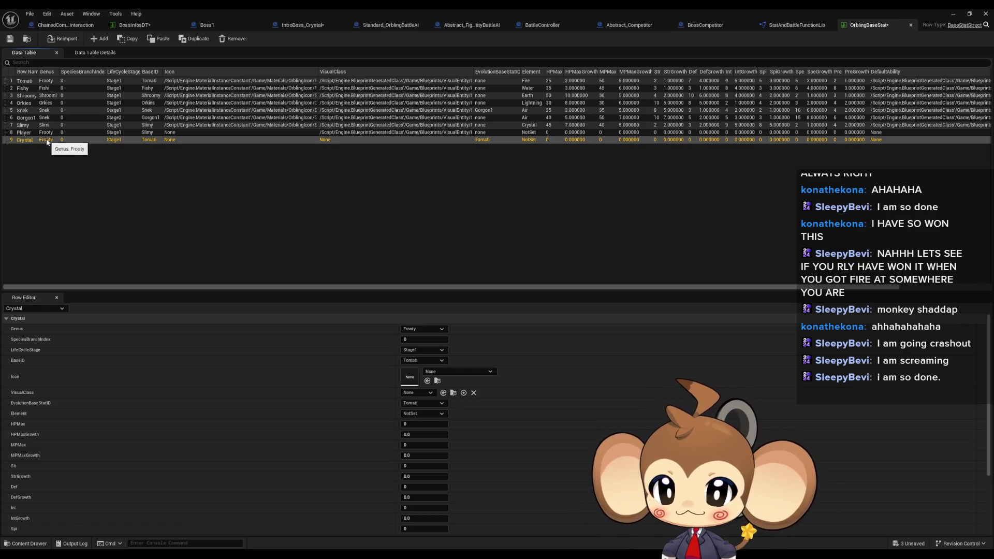
pyautogui.click(421, 329)
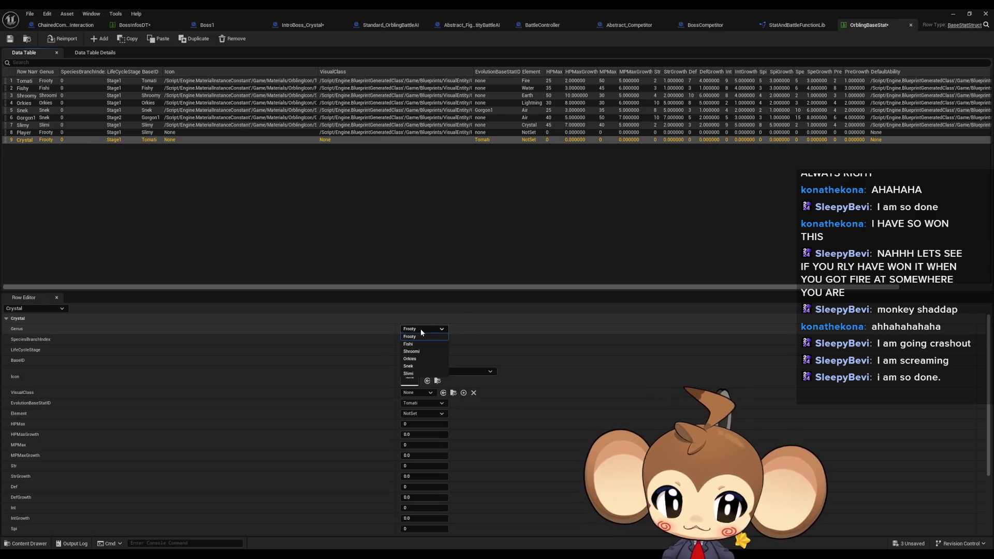
pyautogui.click(420, 335)
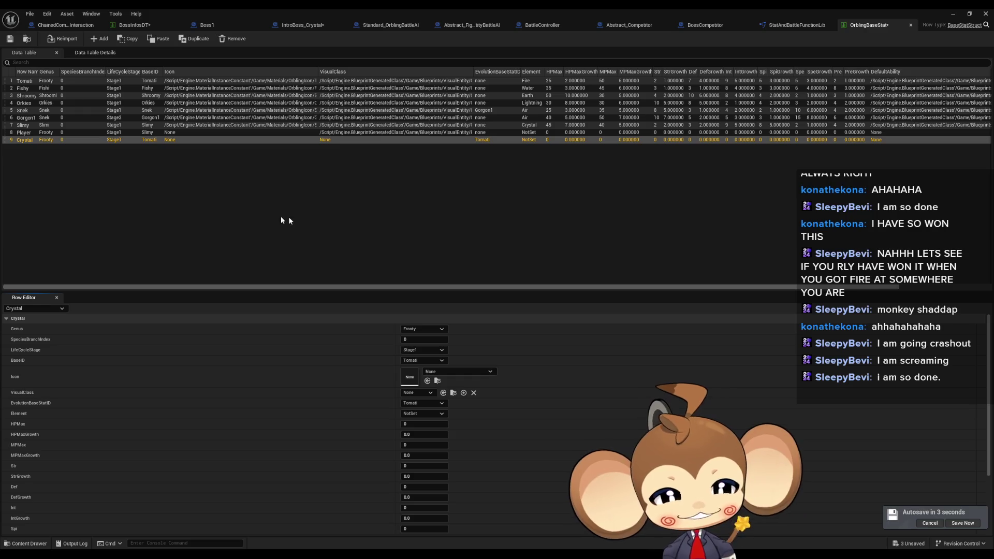
pyautogui.click(235, 196)
pyautogui.click(187, 142)
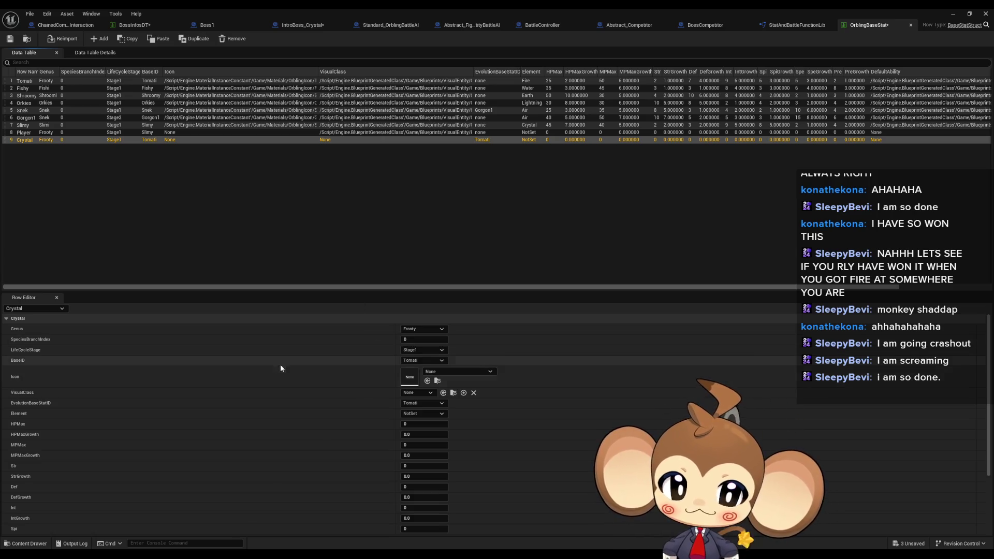
pyautogui.click(329, 134)
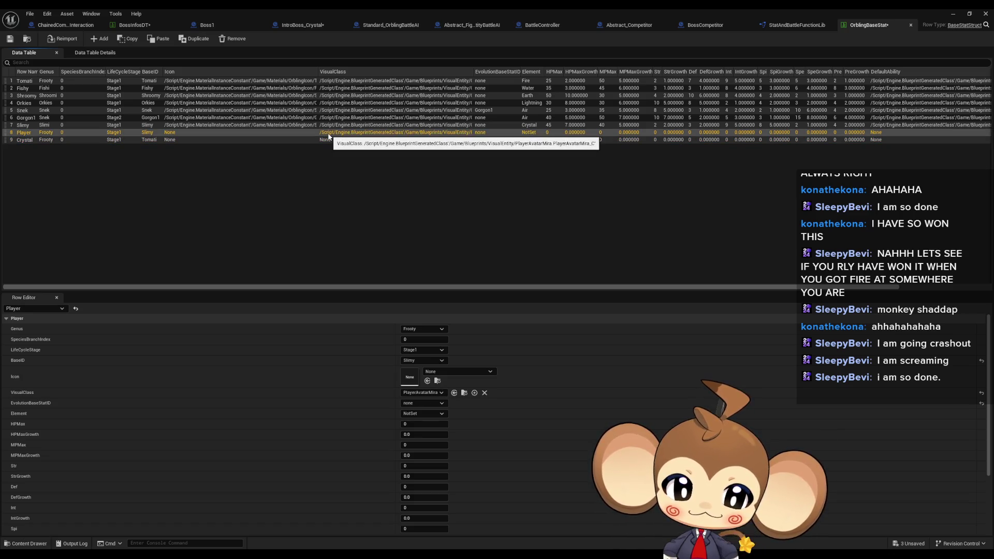
pyautogui.click(329, 139)
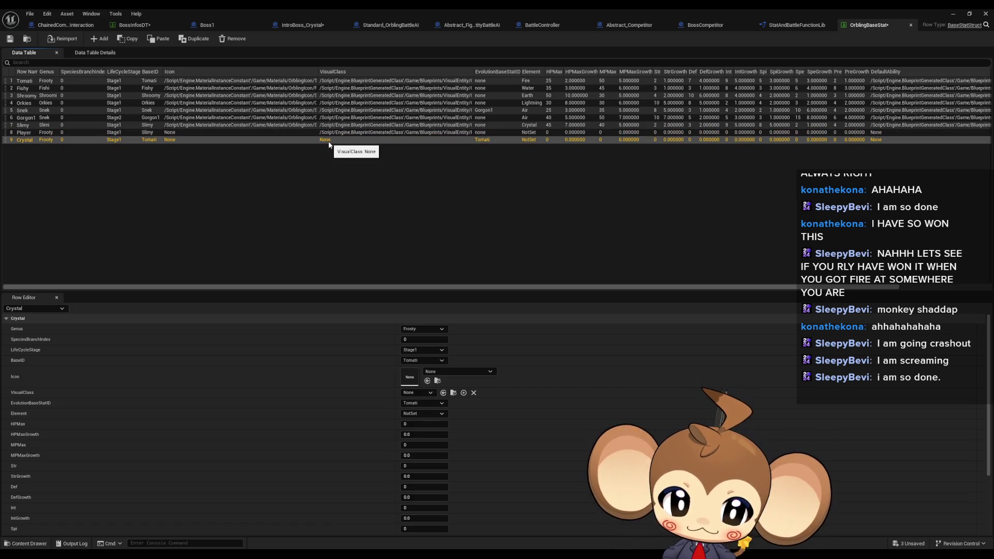
pyautogui.click(337, 133)
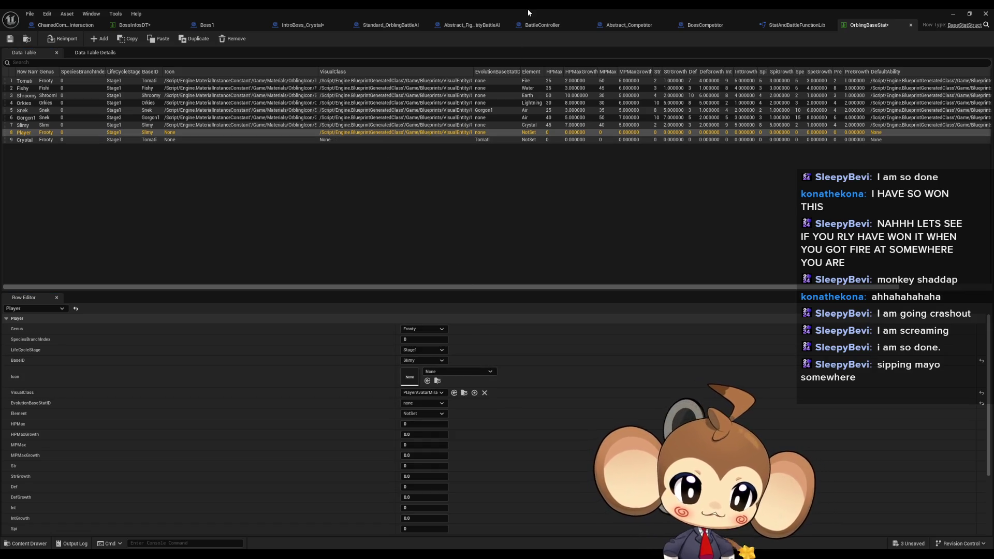
pyautogui.doubleClick(546, 9)
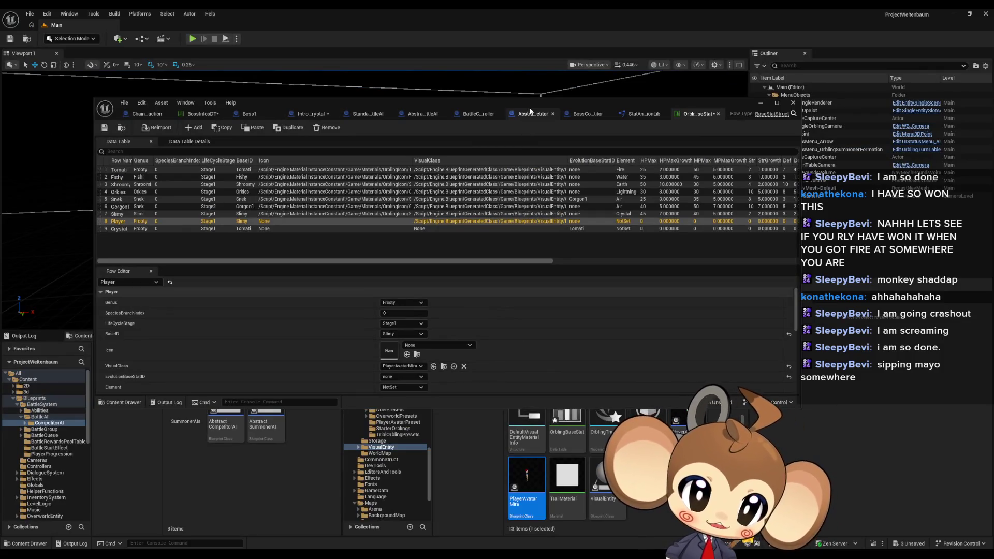
# Step: Move the floating OrblingBaseStat window up and left over the Main level editor
pyautogui.moveTo(530, 110); pyautogui.dragTo(495, 35)
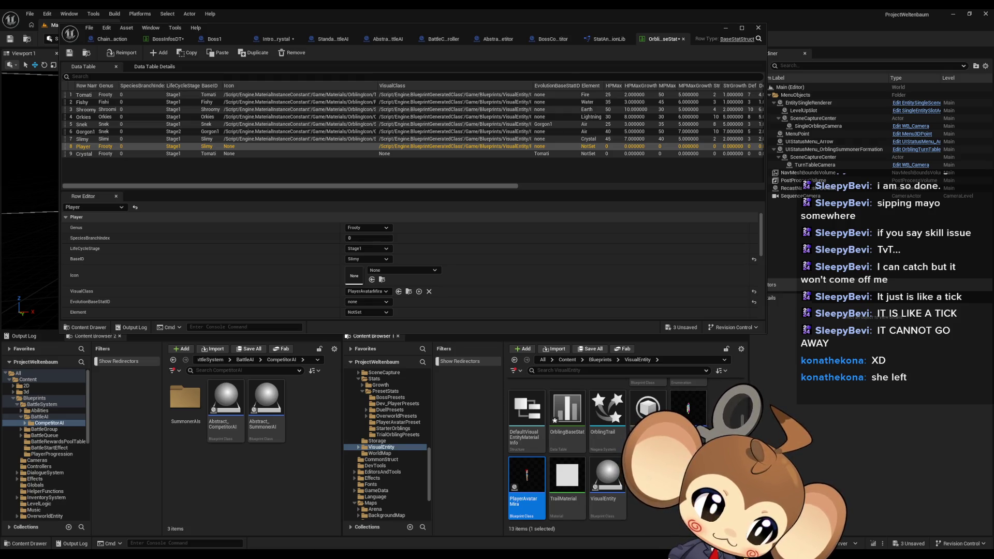
# Step: Compare the Player and Crystal rows' values, including VisualClass, in the Row Editor
pyautogui.click(393, 154)
pyautogui.click(394, 147)
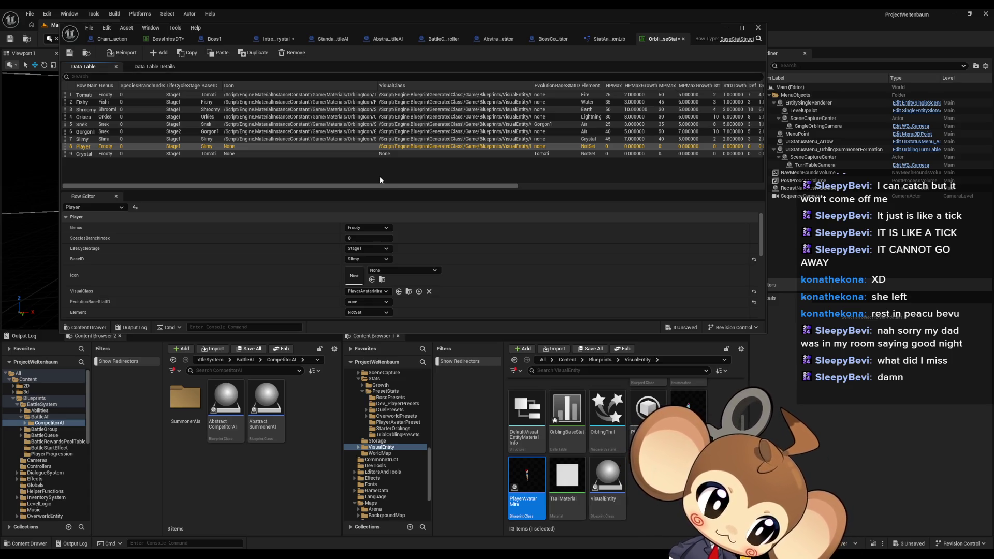
pyautogui.click(392, 154)
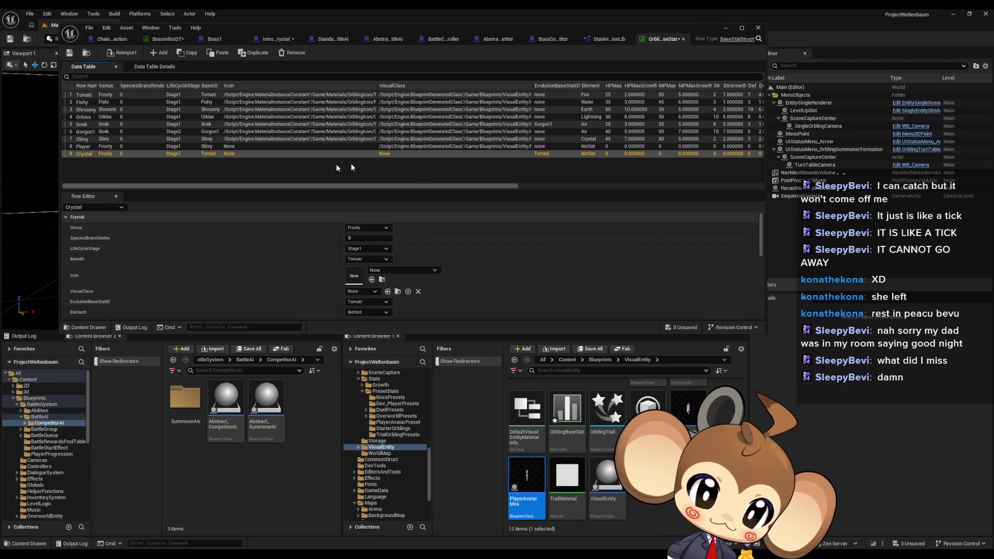
pyautogui.click(394, 147)
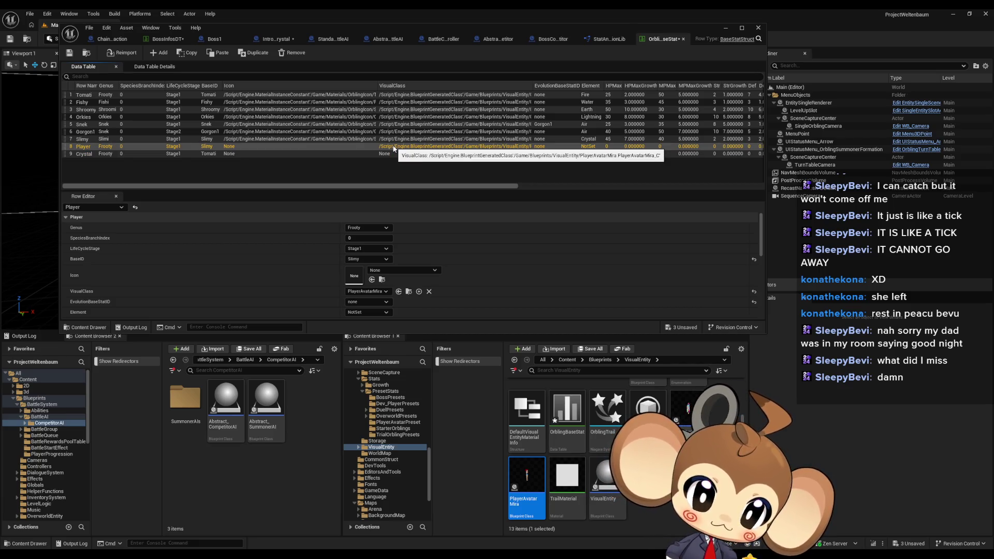
pyautogui.press('Down')
pyautogui.press('Up')
pyautogui.press('Down')
pyautogui.press('Up')
pyautogui.press('Down')
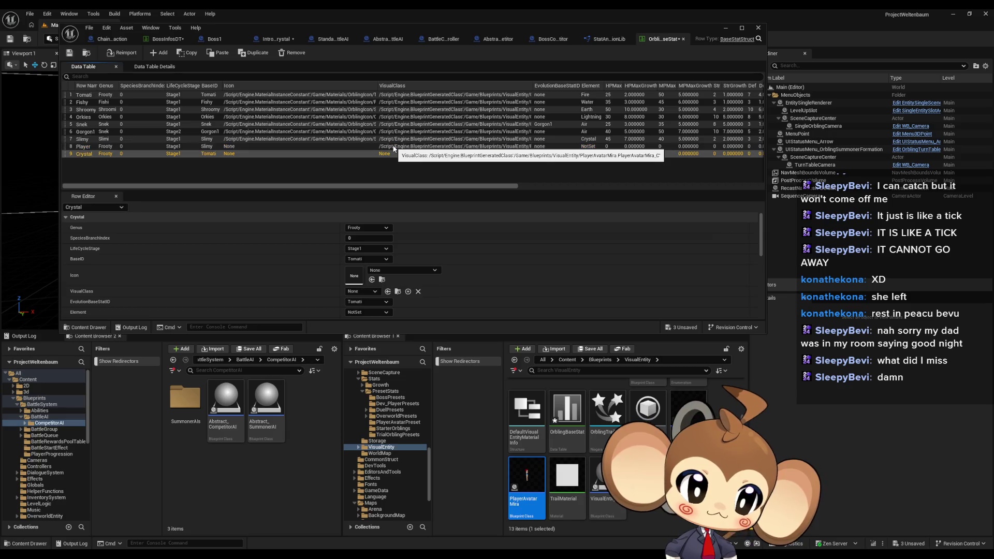
pyautogui.press('Up')
pyautogui.press('Down')
pyautogui.press('Up')
pyautogui.press('Down')
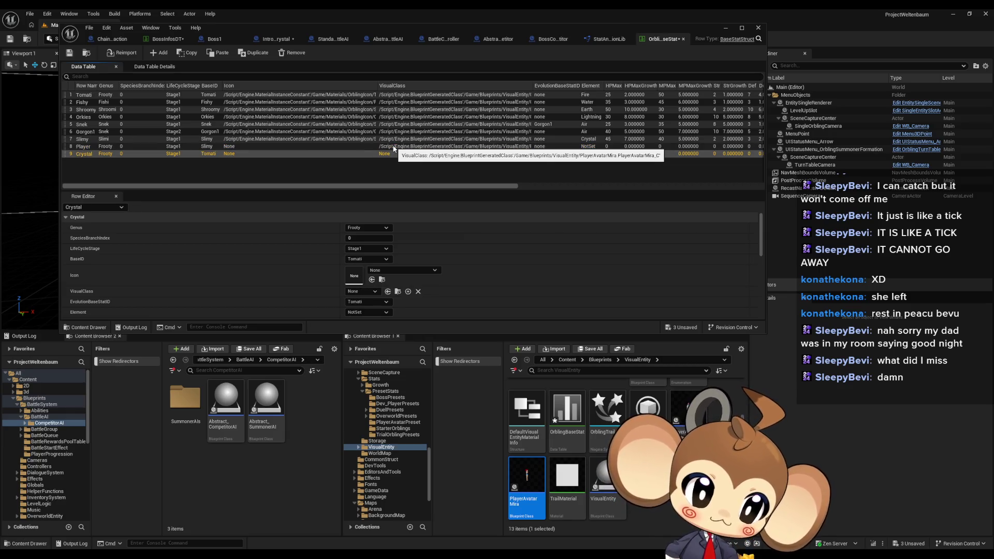
pyautogui.press('Up')
pyautogui.press('Down')
pyautogui.press('Up')
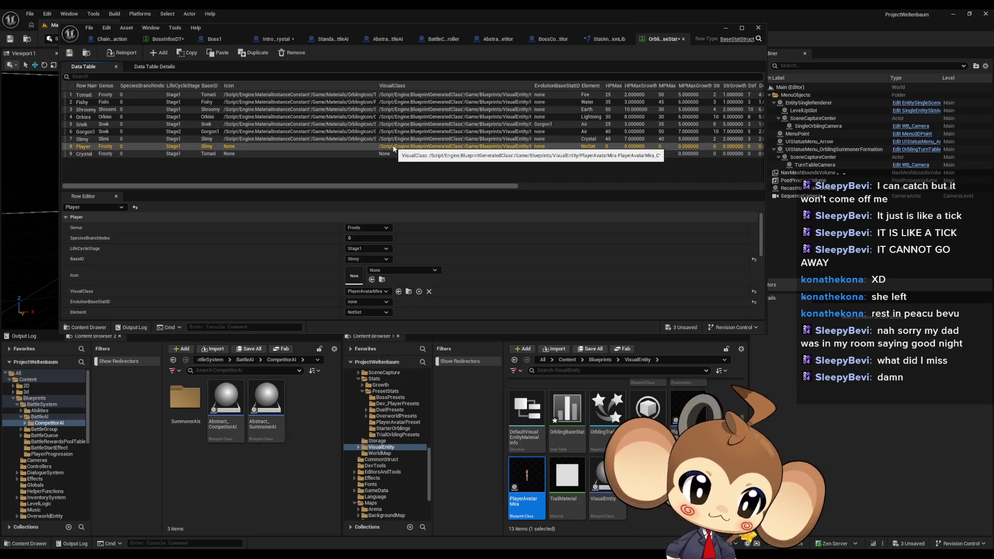
pyautogui.press('Down')
pyautogui.press('Up')
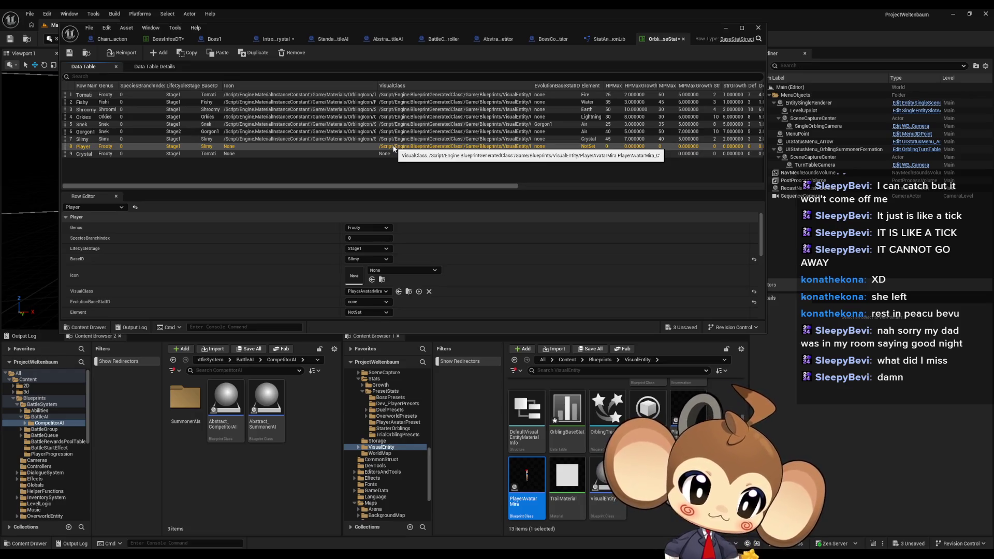
pyautogui.press('Down')
pyautogui.press('Up')
pyautogui.press('Down')
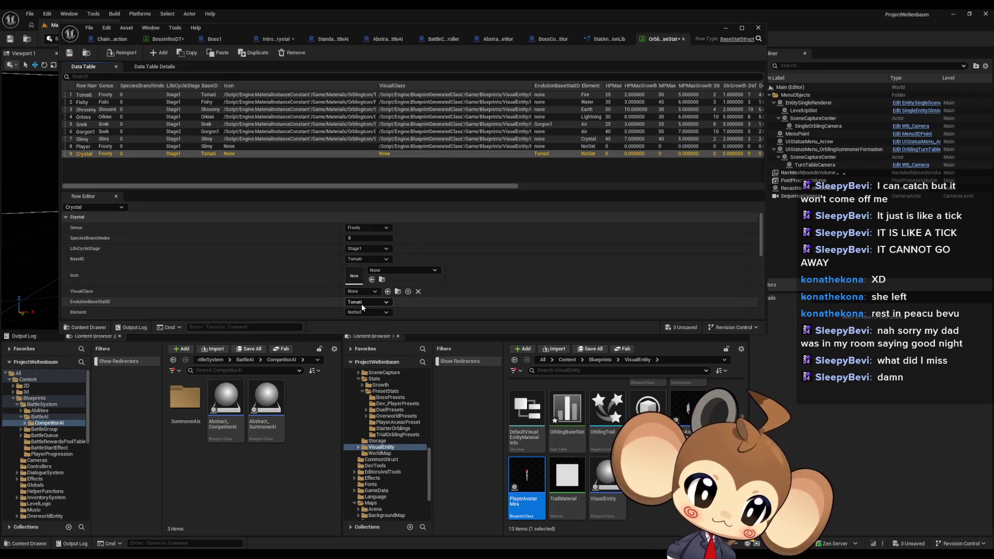
# Step: Set Crystal's EvolutionBaseStatID to none and recheck it against the Player row
pyautogui.click(361, 304)
pyautogui.click(362, 314)
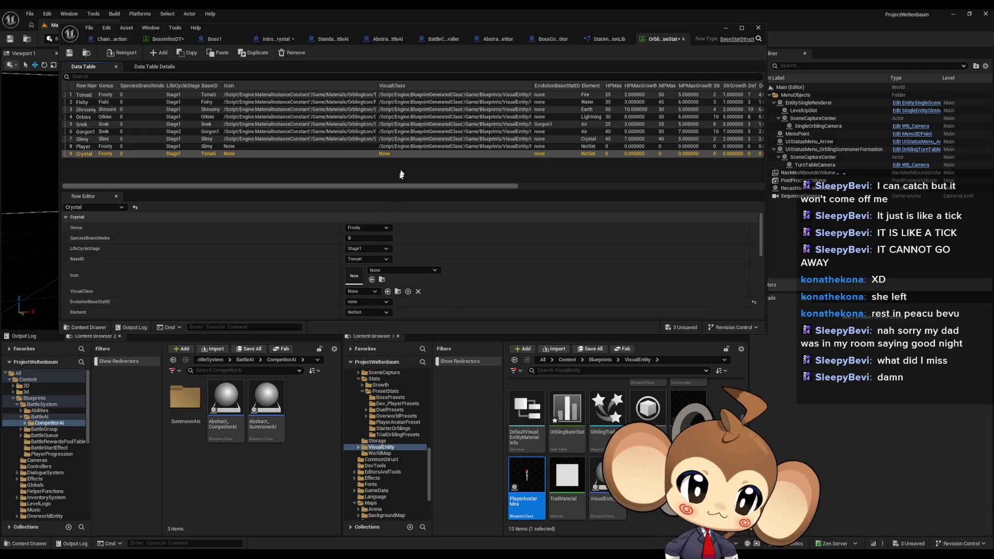
pyautogui.click(402, 148)
pyautogui.press('Down')
pyautogui.press('Up')
pyautogui.press('Down')
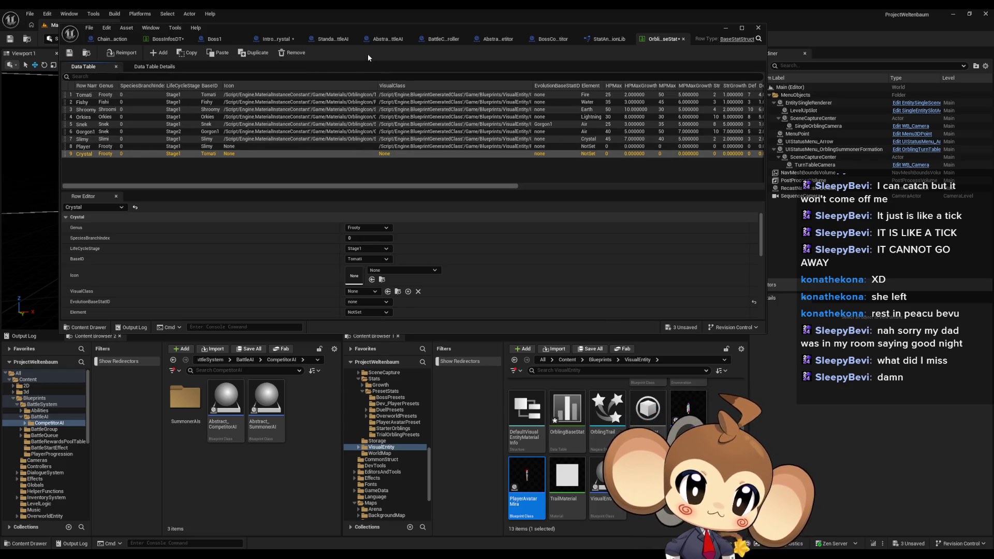
# Step: Maximize the data table editor and bring up the Player and Crystal row details
pyautogui.doubleClick(362, 29)
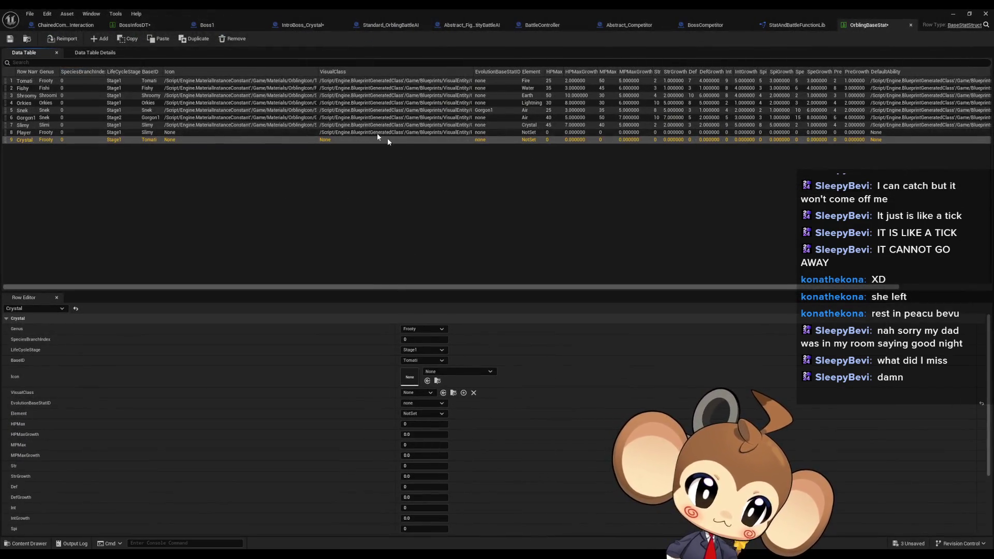
pyautogui.click(377, 132)
pyautogui.scroll(-2, 412, 396)
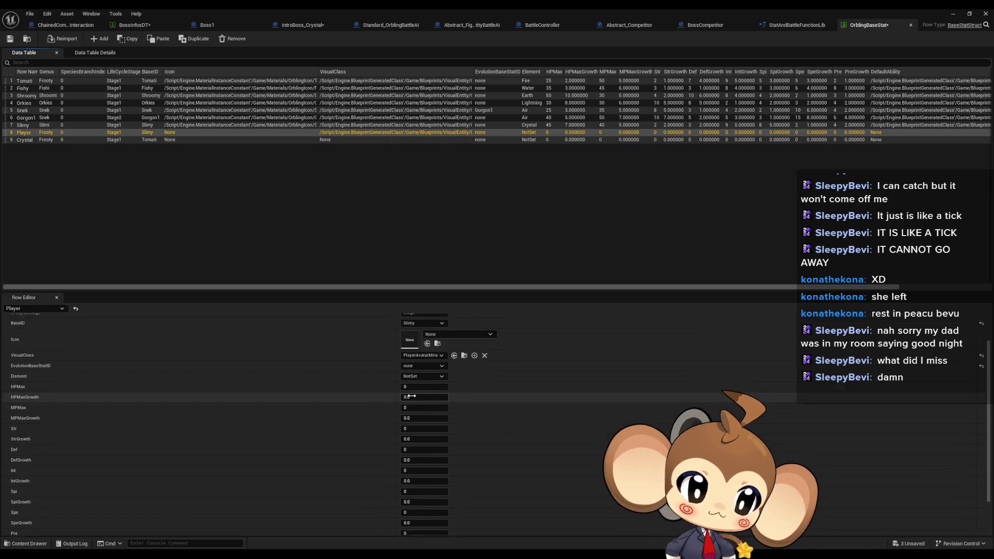
pyautogui.scroll(-3, 412, 396)
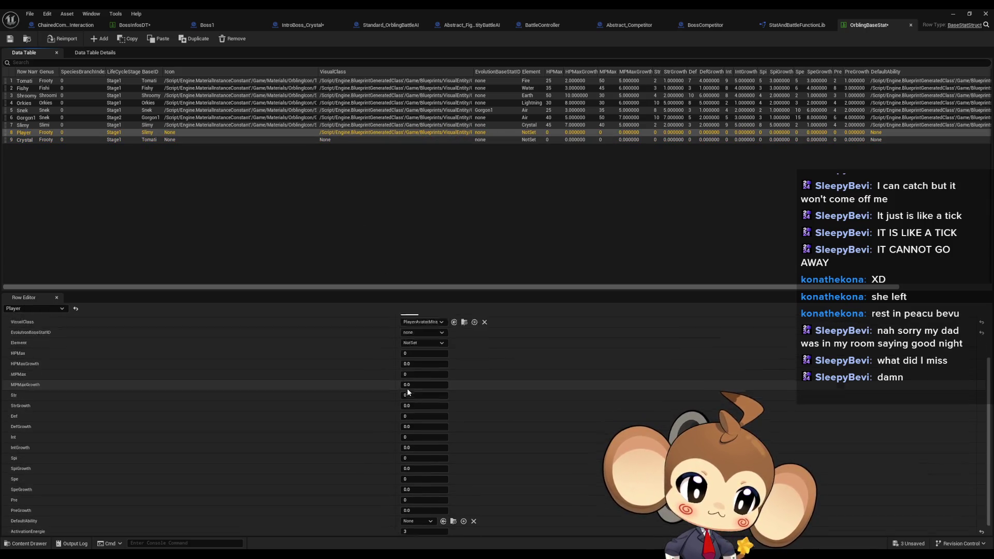
pyautogui.click(332, 140)
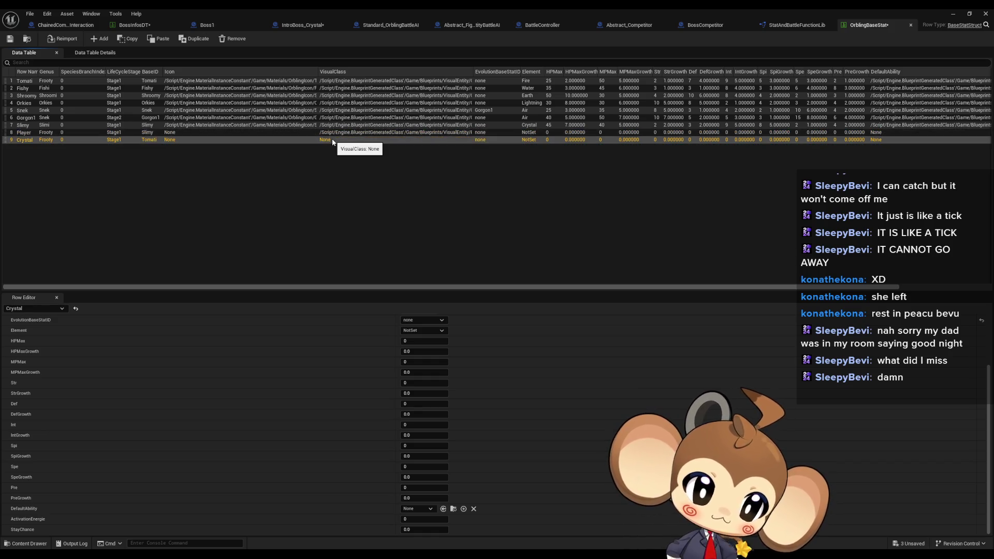
pyautogui.press('Up')
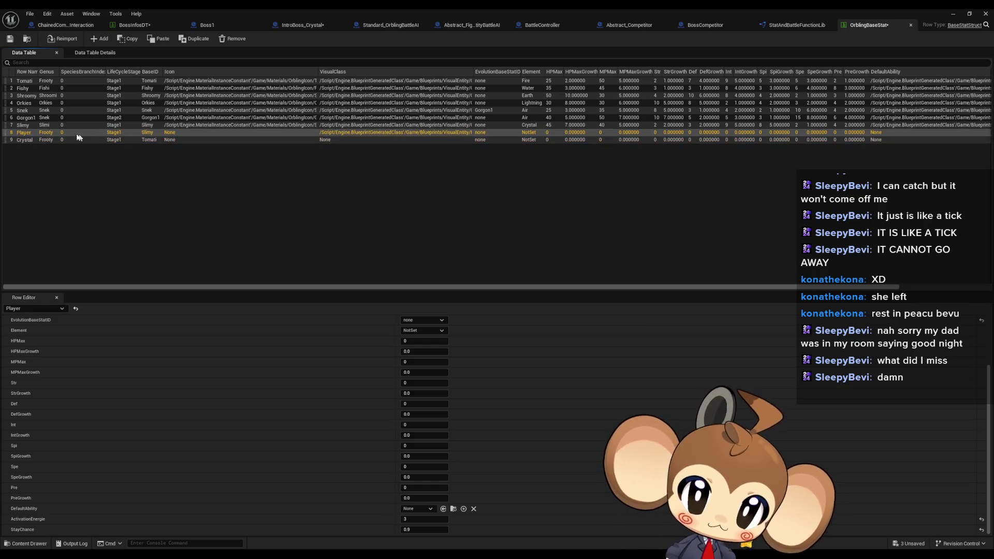
pyautogui.click(31, 139)
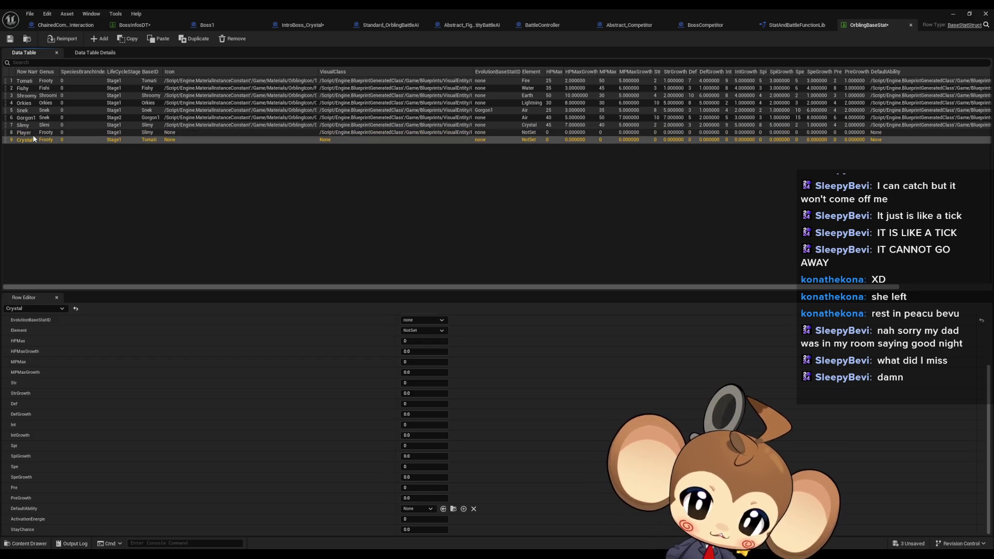
# Step: Flip between the Player and Crystal rows to compare their field values
pyautogui.press('Up')
pyautogui.press('Down')
pyautogui.press('Up')
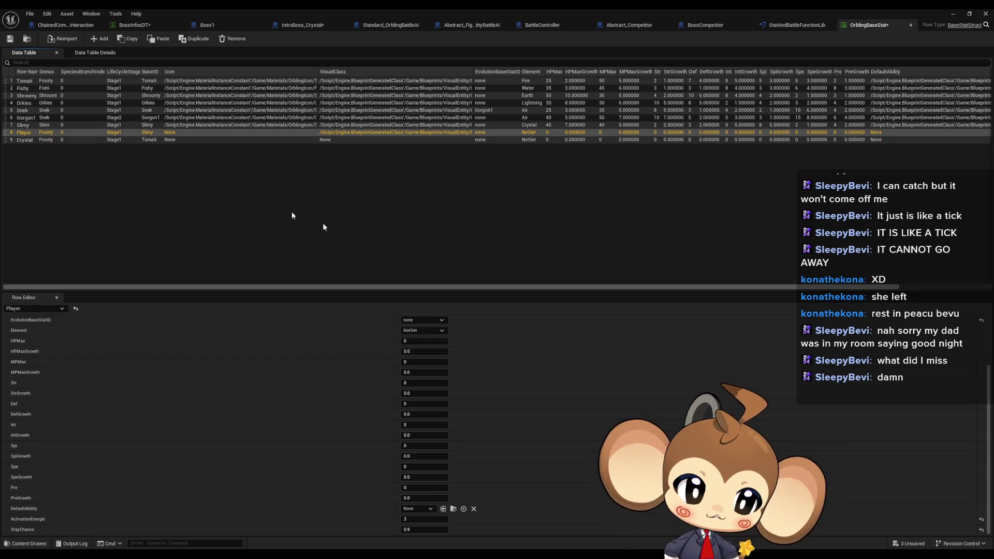
pyautogui.press('Down')
pyautogui.press('Up')
pyautogui.press('Down')
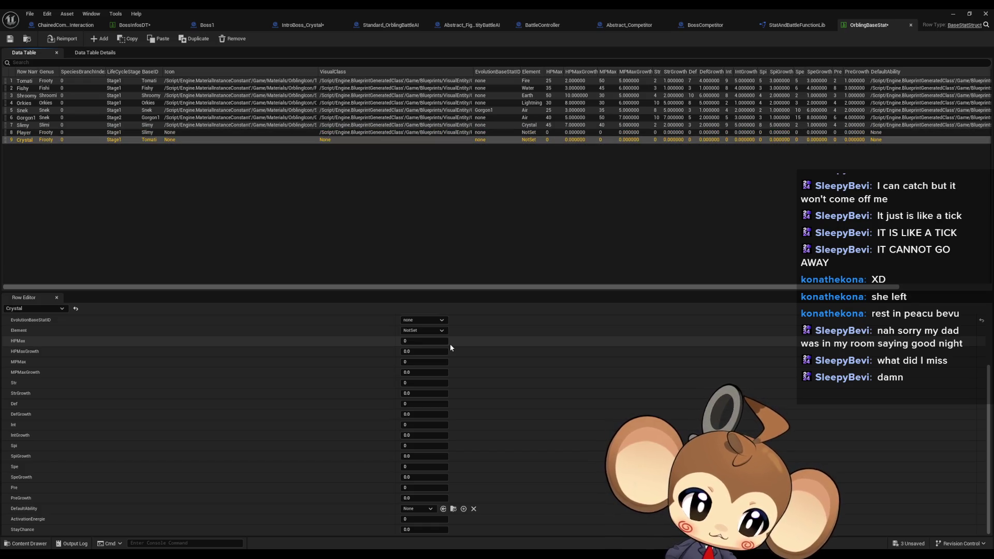
pyautogui.press('Up')
pyautogui.press('Down')
pyautogui.press('Up')
pyautogui.press('Down')
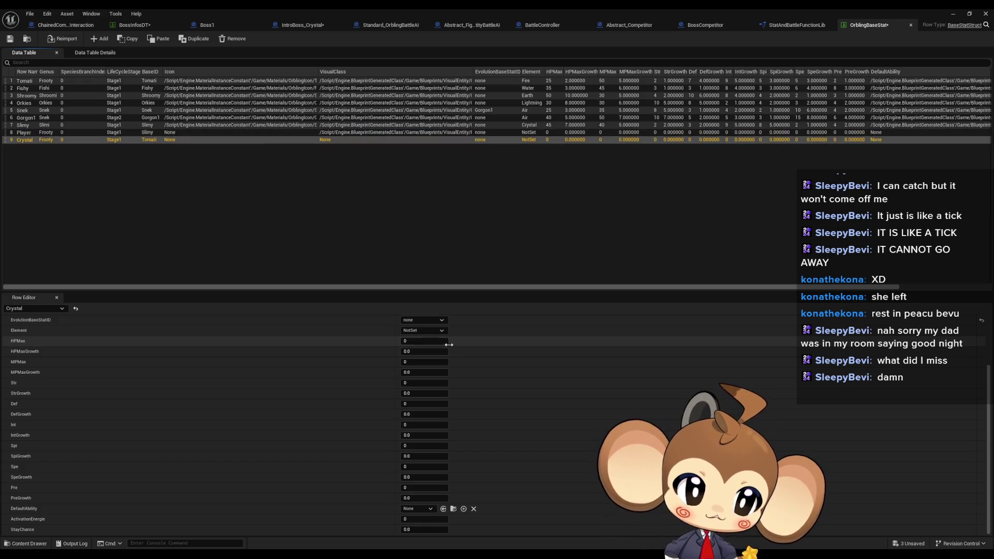
# Step: Check the Slimy row, then open the OrblingSlimy_VE Blueprint from the Content Browser
pyautogui.click(350, 133)
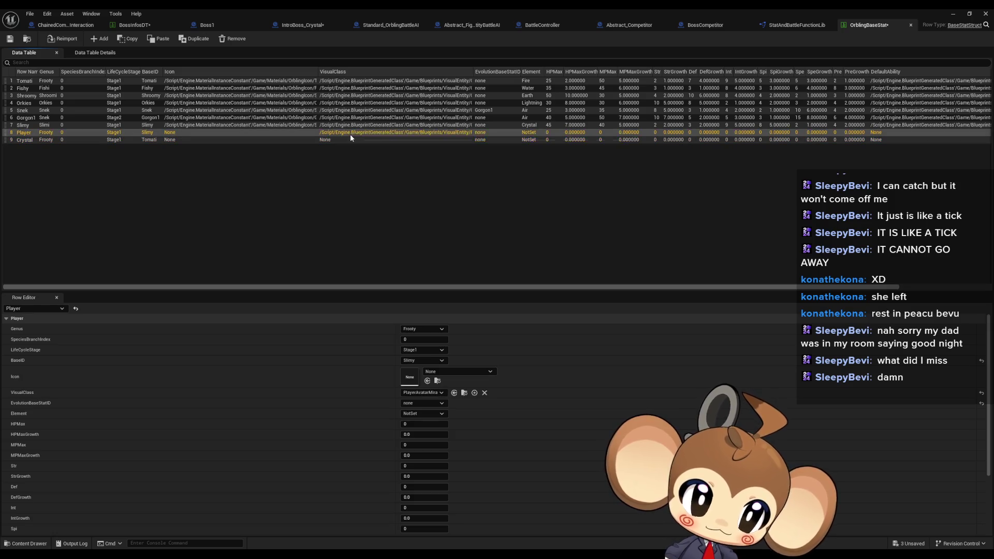
pyautogui.press('Down')
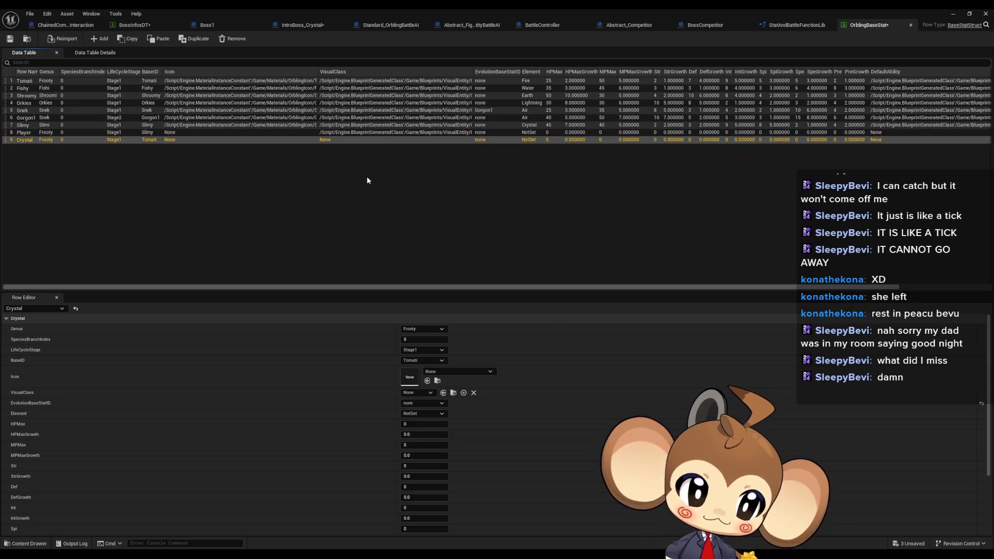
pyautogui.press('Up')
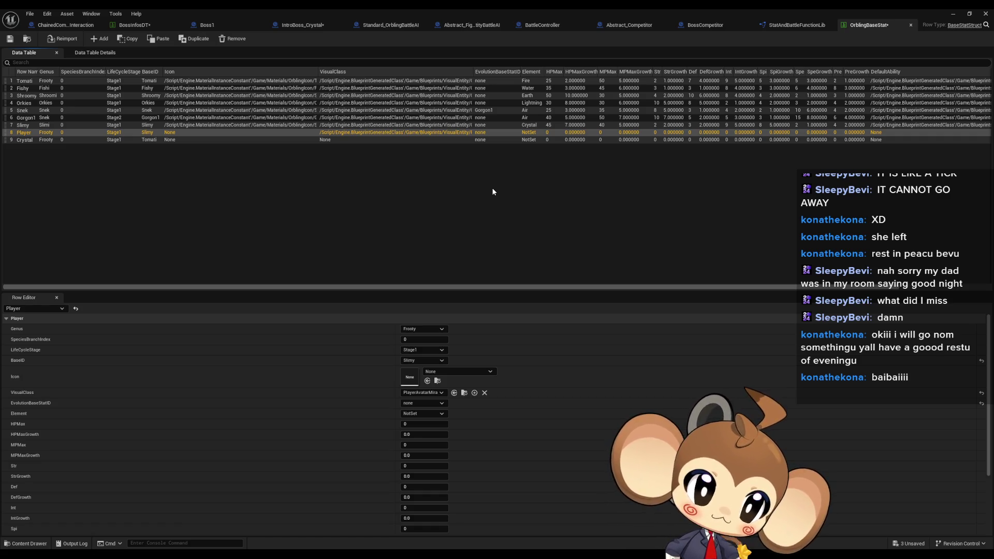
pyautogui.press('Down')
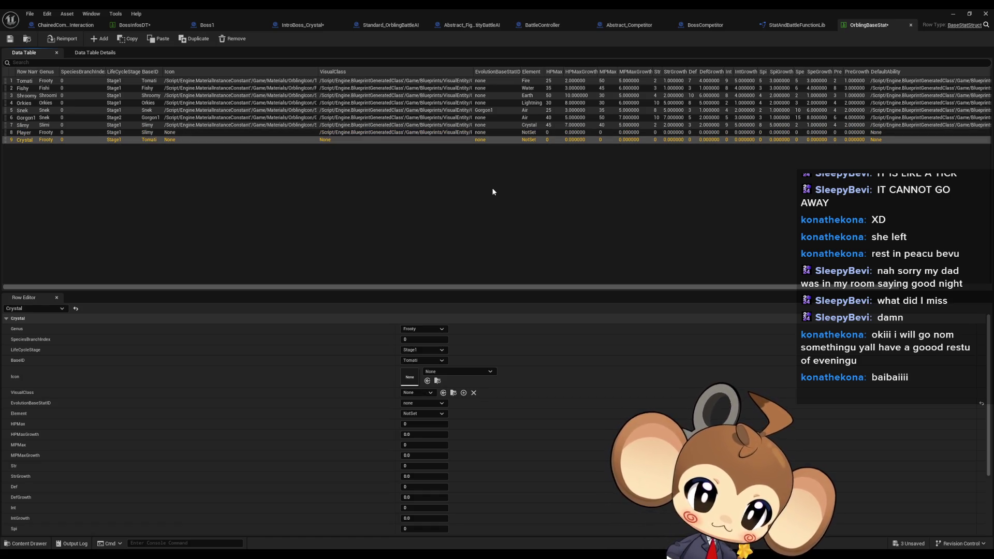
pyautogui.press('Up')
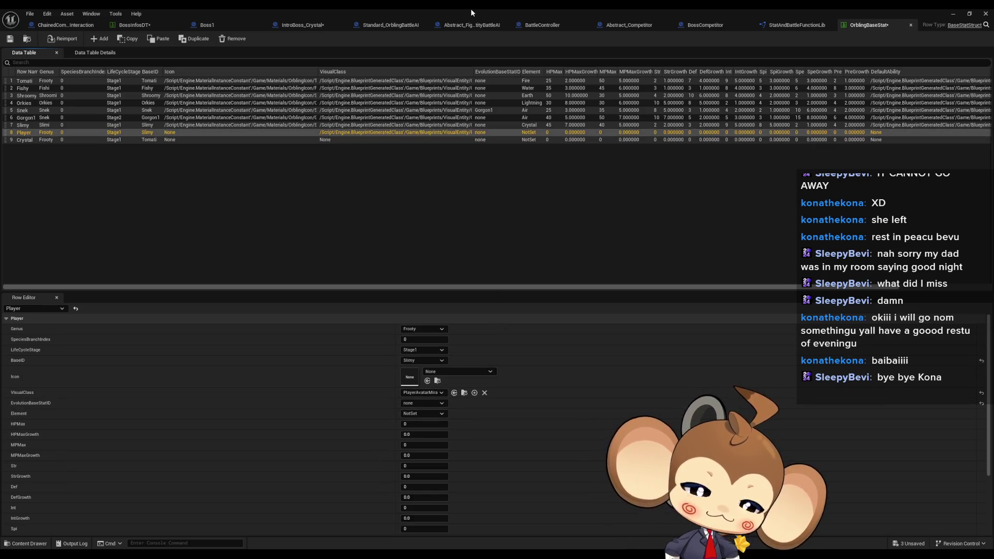
pyautogui.press('Up')
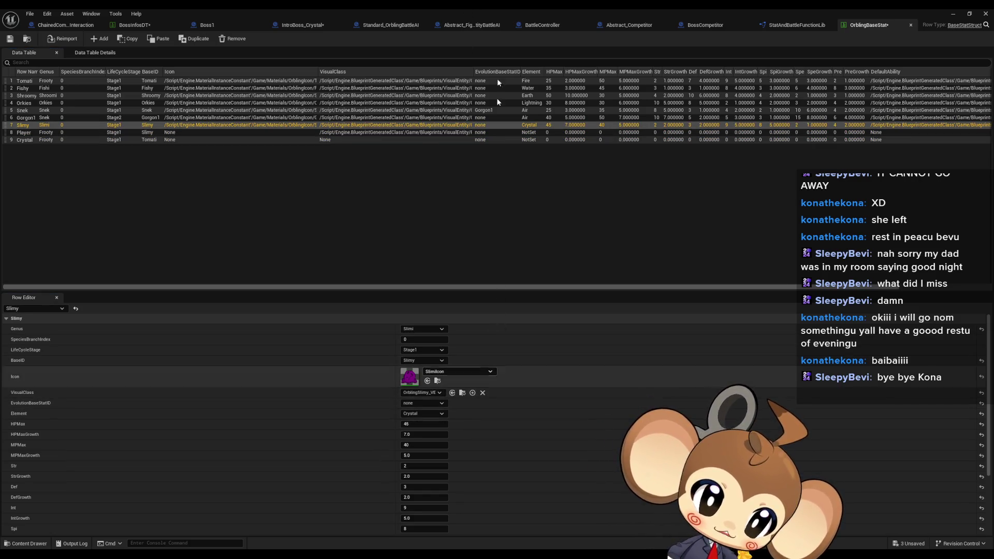
pyautogui.doubleClick(496, 9)
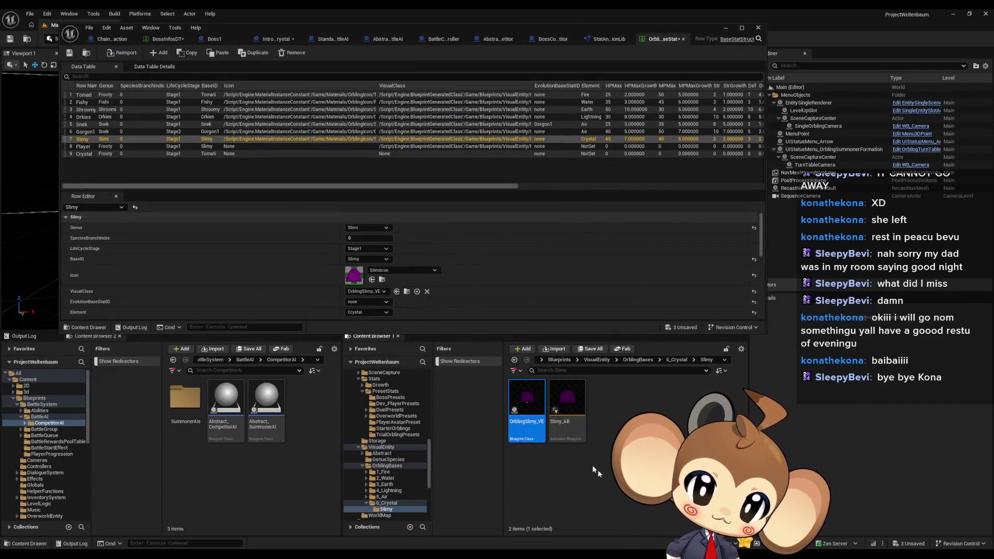
pyautogui.doubleClick(528, 409)
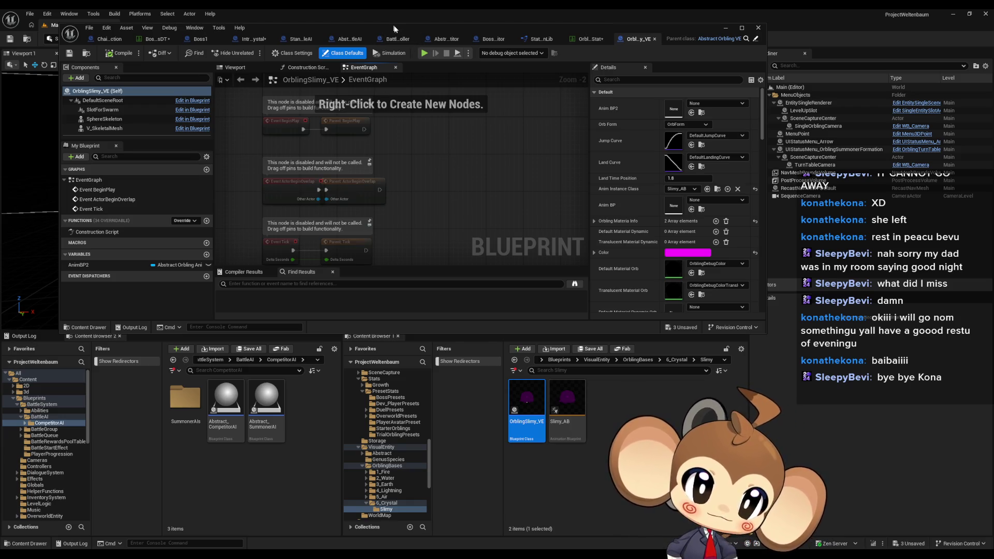
# Step: Open PlayerAvatarMira, the Player row's VisualClass, in a full-screen Blueprint editor
pyautogui.moveTo(394, 28)
pyautogui.mouseDown()
pyautogui.moveTo(424, 36)
pyautogui.moveTo(403, 22)
pyautogui.mouseUp()
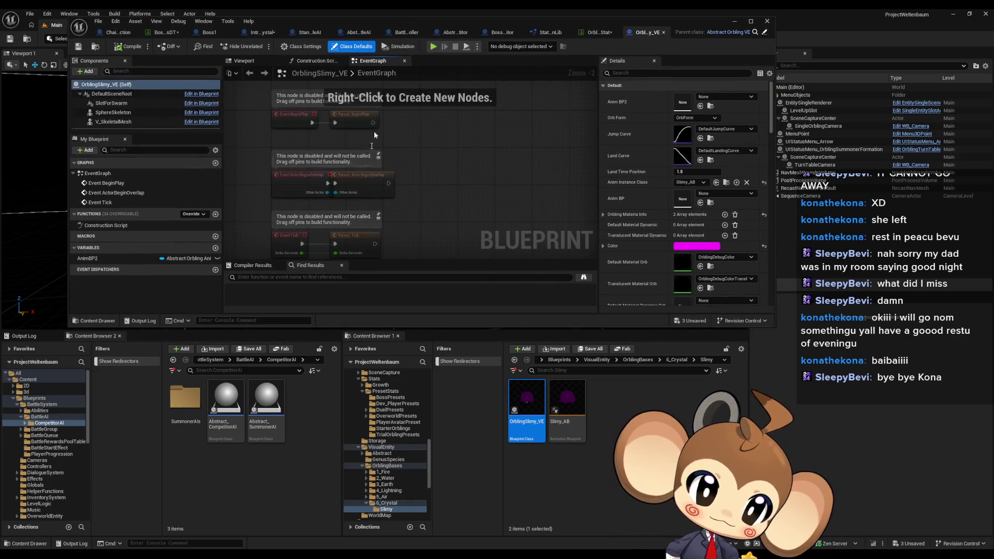
pyautogui.click(599, 32)
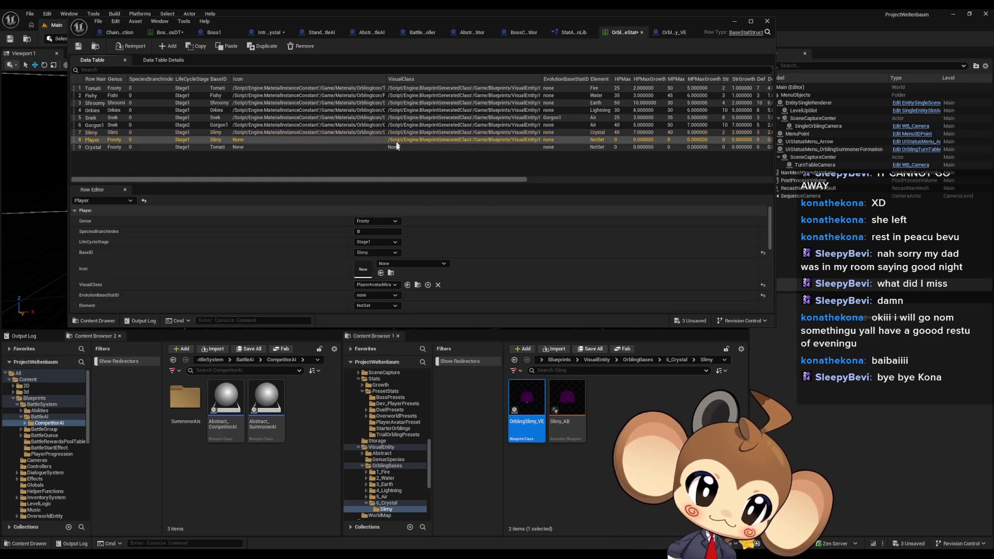
pyautogui.click(417, 285)
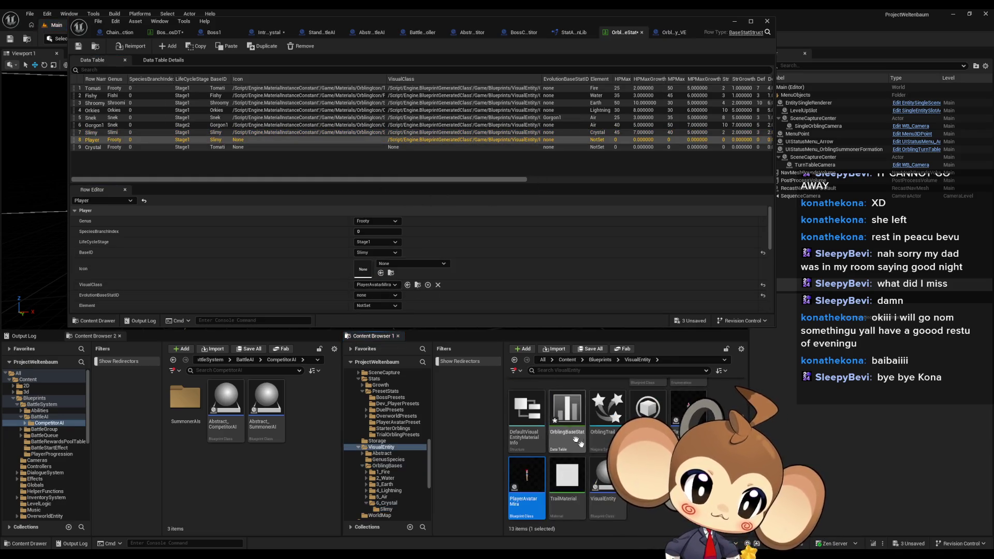
pyautogui.doubleClick(528, 489)
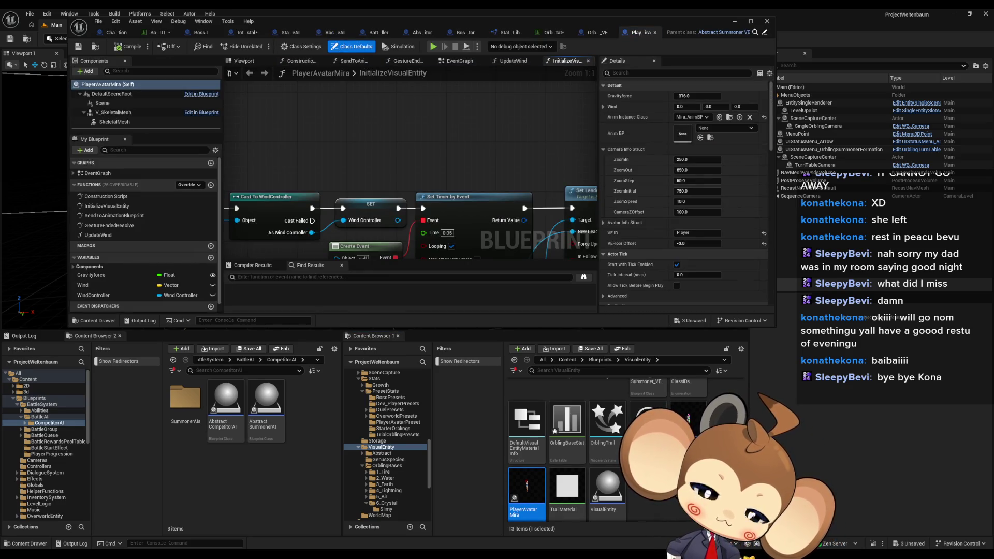
pyautogui.doubleClick(319, 23)
# Step: Pan the PlayerAvatarMira graph, then switch back to the OrblingSlimy_VE EventGraph
pyautogui.moveTo(399, 331)
pyautogui.mouseDown()
pyautogui.moveTo(477, 370)
pyautogui.moveTo(512, 364)
pyautogui.mouseUp()
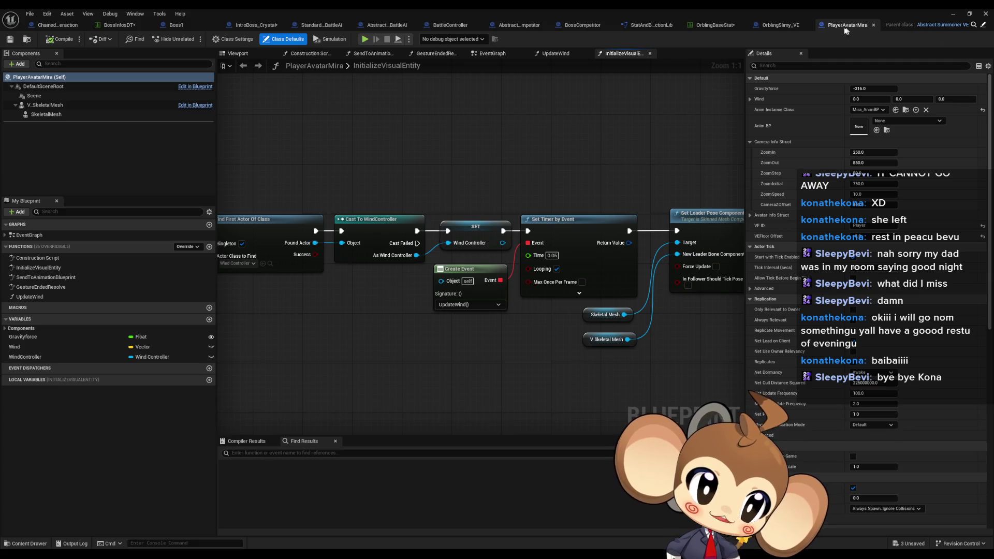
pyautogui.click(785, 26)
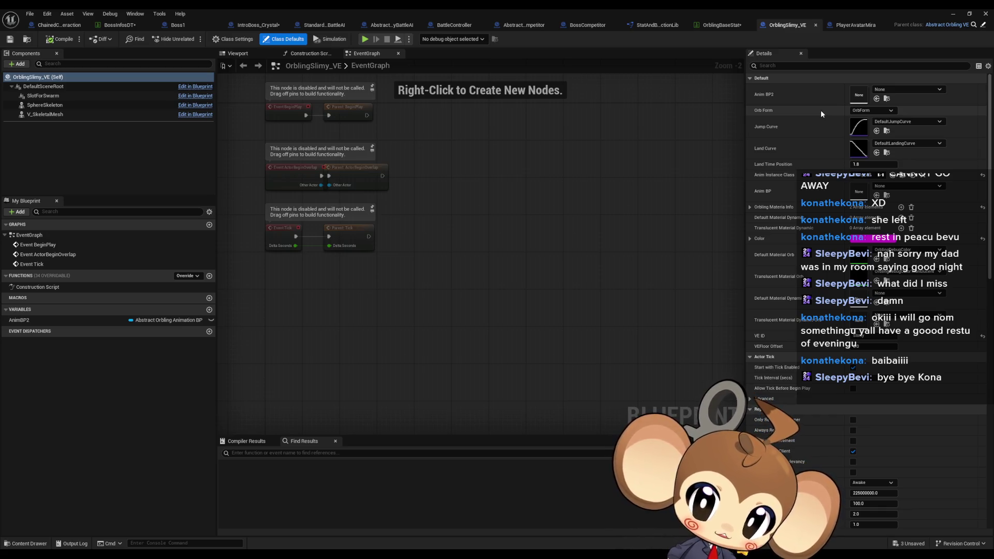
# Step: Inspect OrblingSlimy_VE's 3D preview and its SphereSkeleton and V_SkeletalMesh components
pyautogui.moveTo(522, 141); pyautogui.dragTo(547, 232)
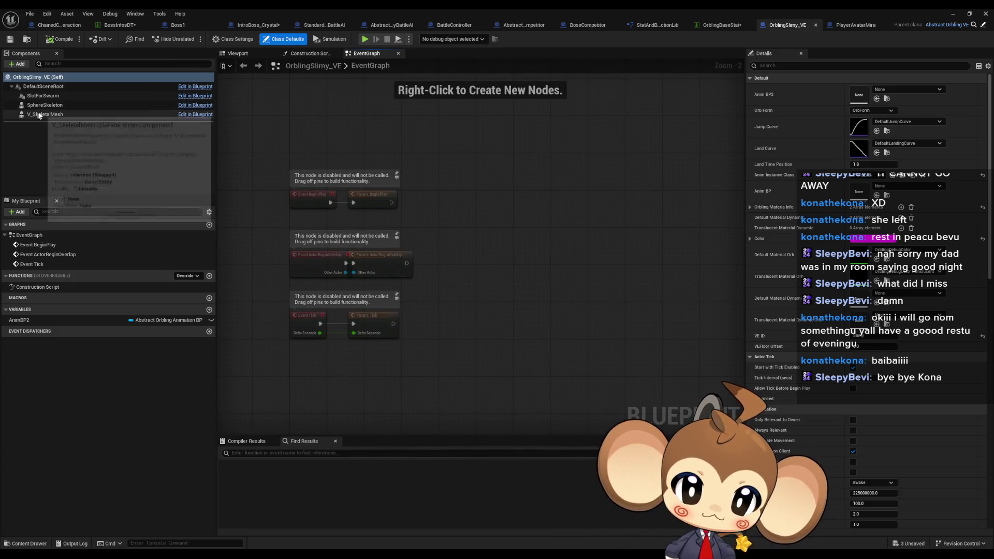
pyautogui.click(243, 56)
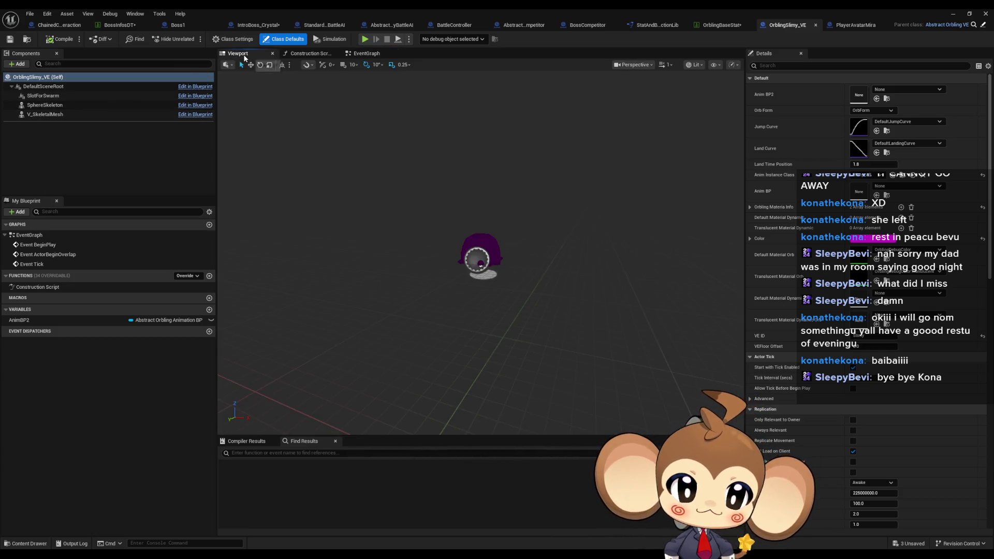
pyautogui.moveTo(399, 201); pyautogui.dragTo(421, 195)
pyautogui.click(45, 115)
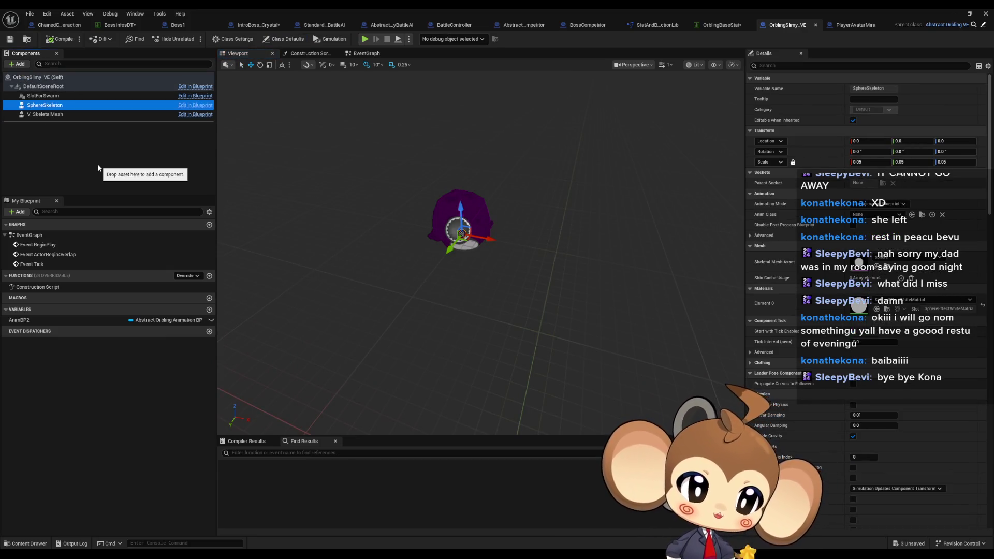
pyautogui.press('Up')
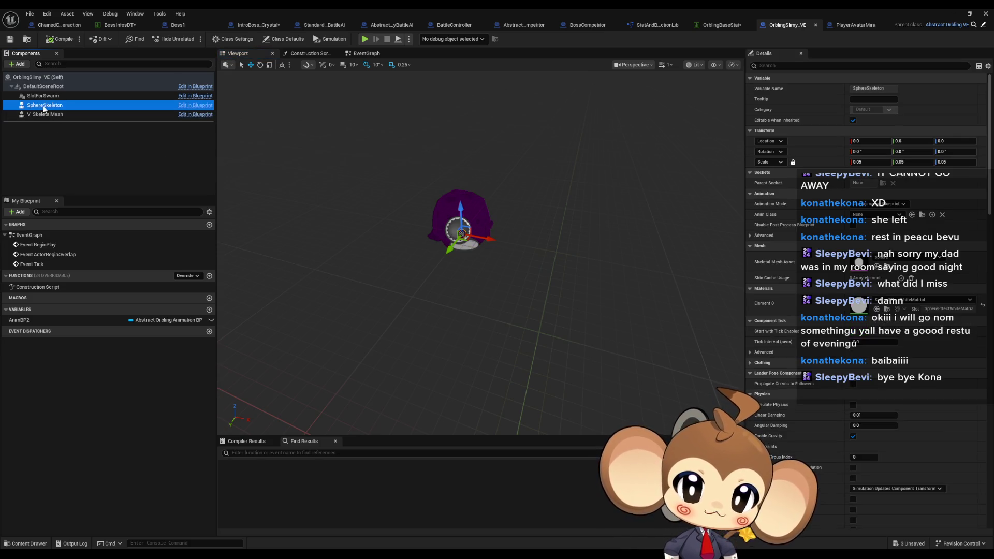
pyautogui.press('Down')
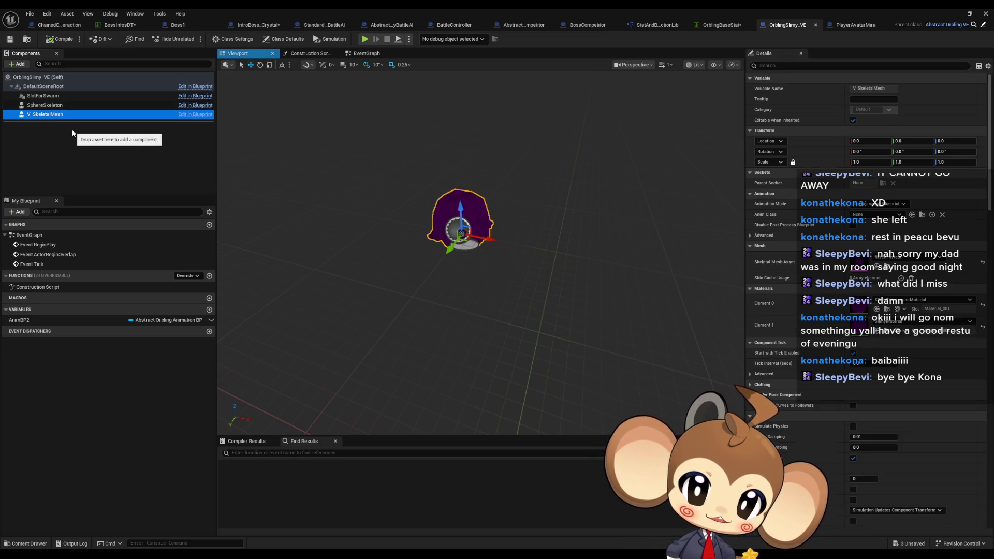
pyautogui.press('Up')
pyautogui.press('Down')
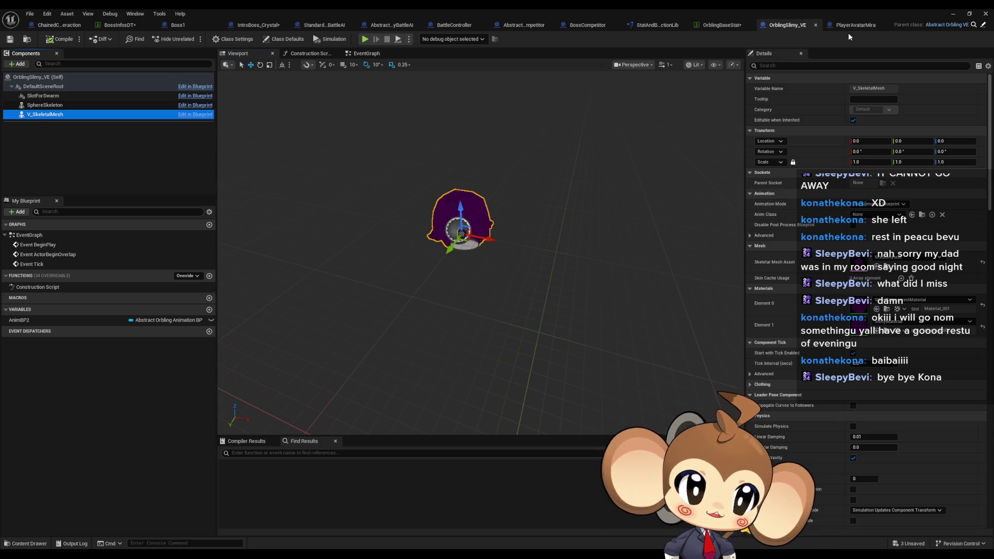
pyautogui.click(851, 26)
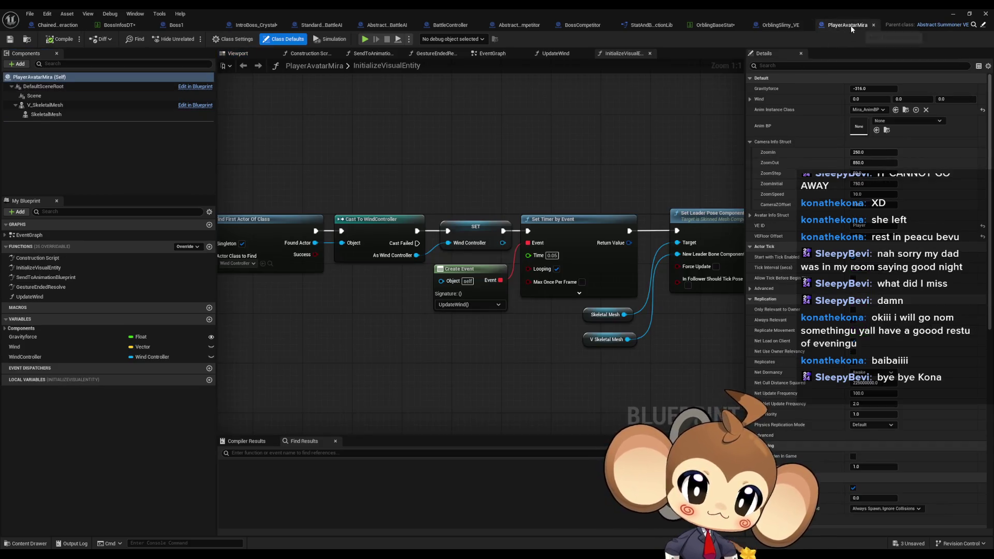
# Step: Compare PlayerAvatarMira's SkeletalMesh and V_SkeletalMesh component settings against OrblingSlimy_VE
pyautogui.click(47, 114)
pyautogui.press('Up')
pyautogui.press('Down')
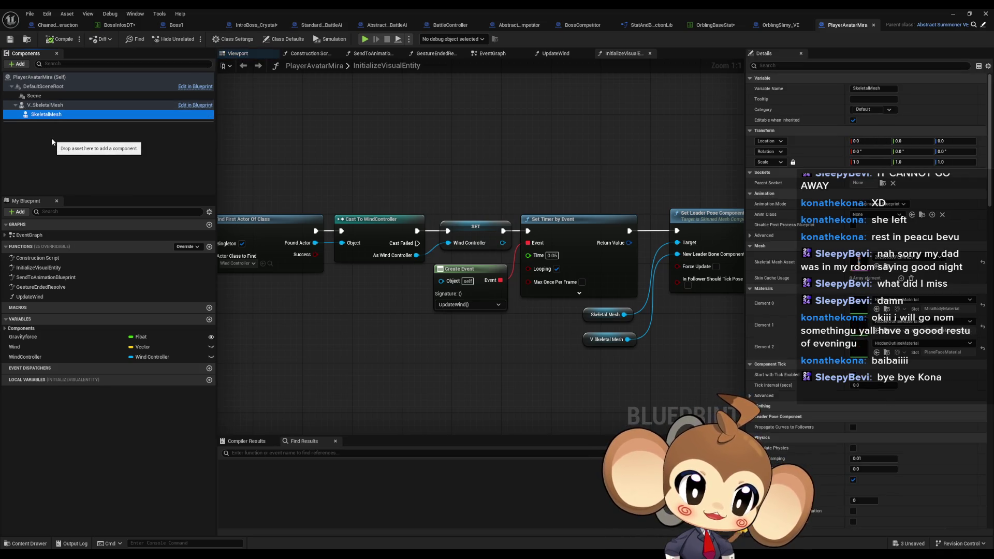
pyautogui.press('Up')
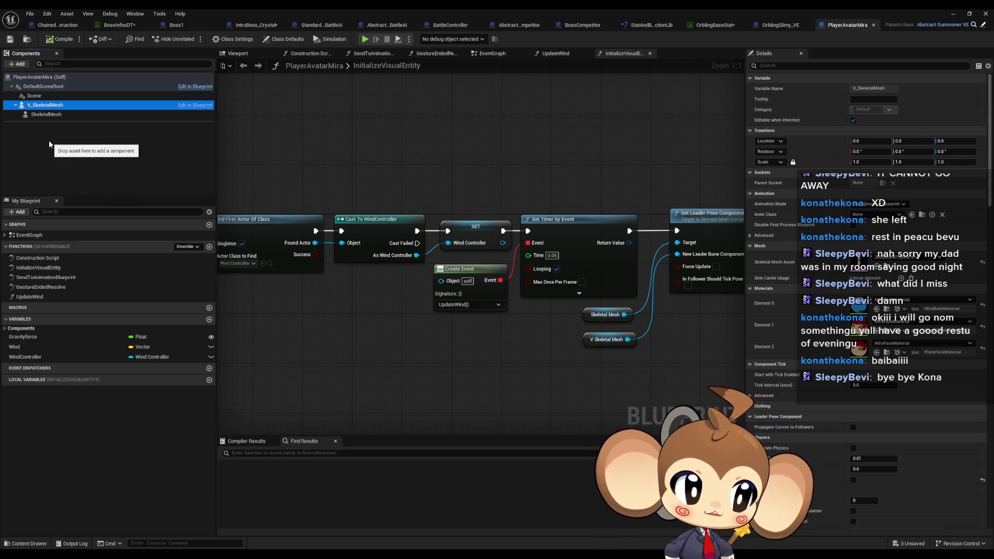
pyautogui.click(787, 24)
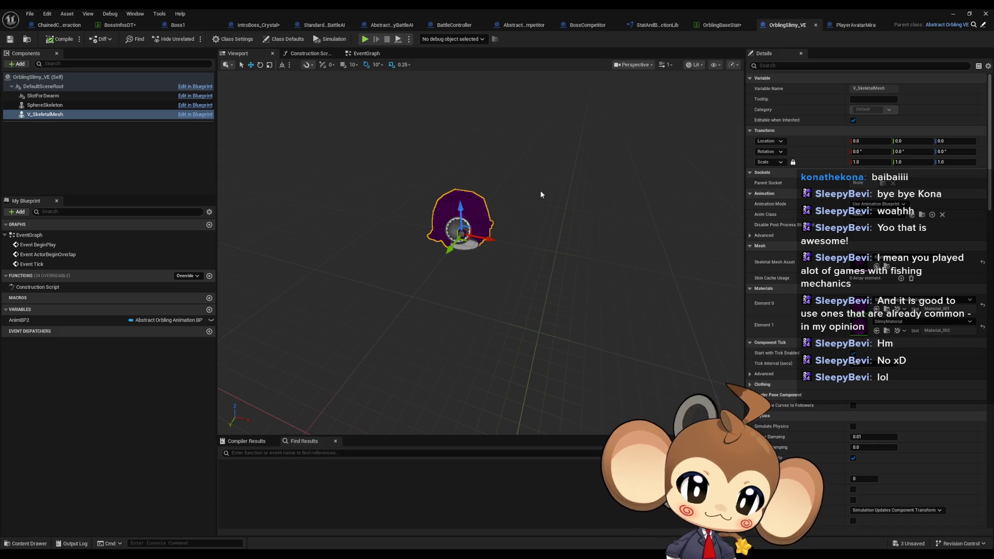
# Step: Alternate between OrblingSlimy_VE and PlayerAvatarMira, finishing on PlayerAvatarMira's InitializeVisualEntity graph
pyautogui.click(854, 25)
pyautogui.click(782, 25)
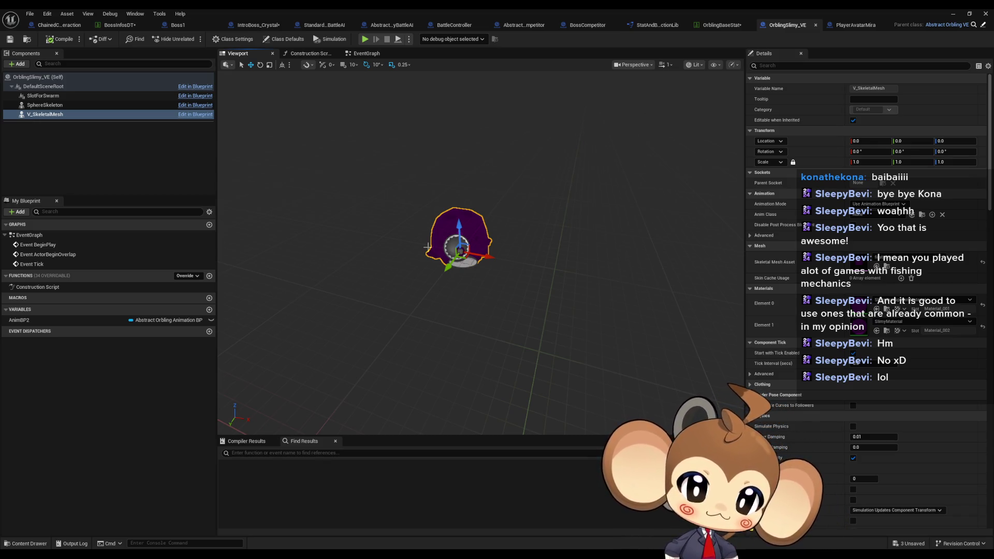
pyautogui.click(855, 26)
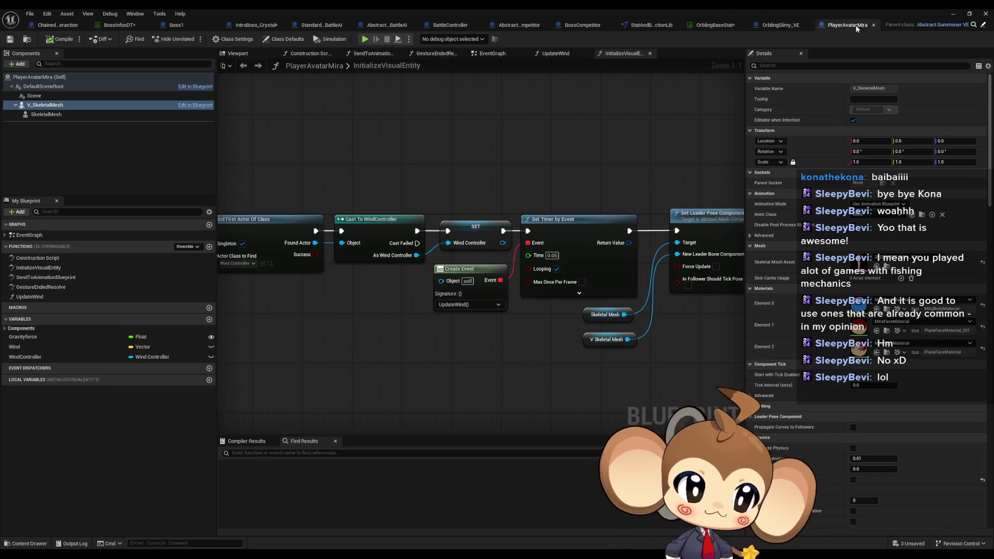
pyautogui.click(777, 26)
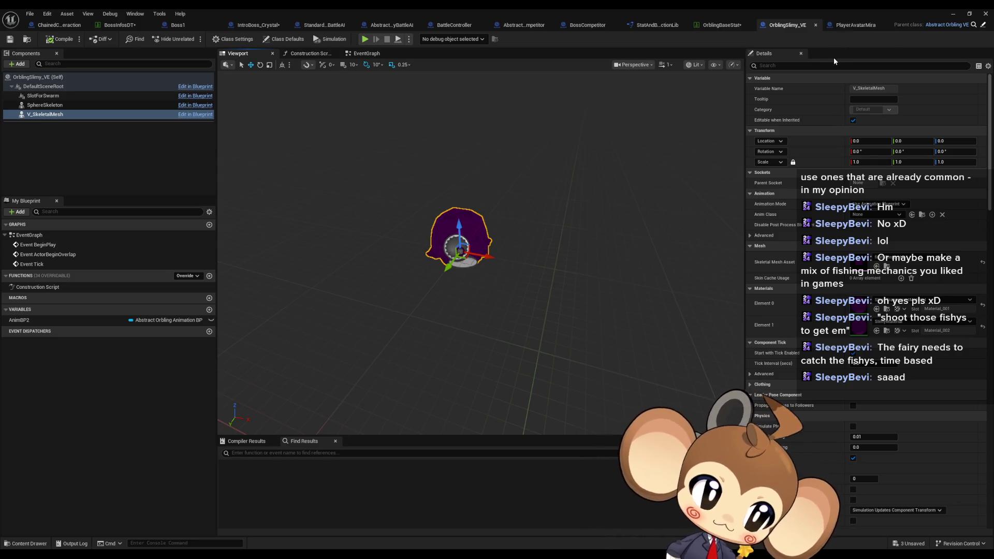
pyautogui.click(856, 24)
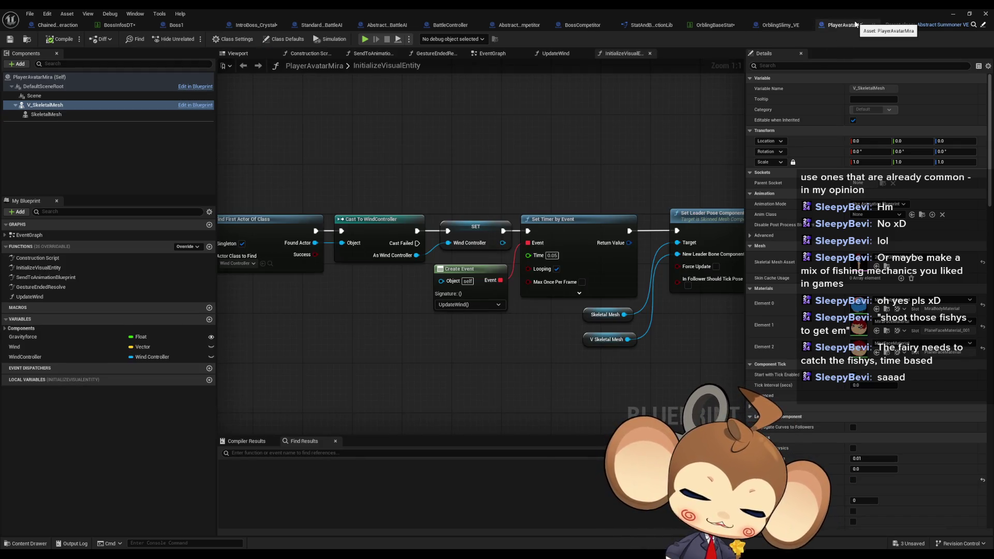
pyautogui.click(782, 25)
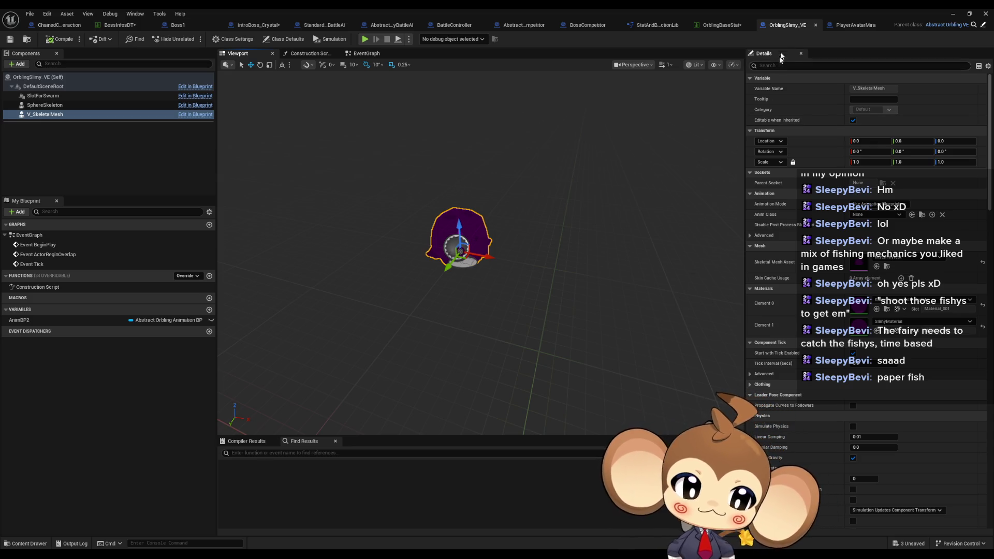
pyautogui.click(853, 25)
pyautogui.scroll(-3, 592, 262)
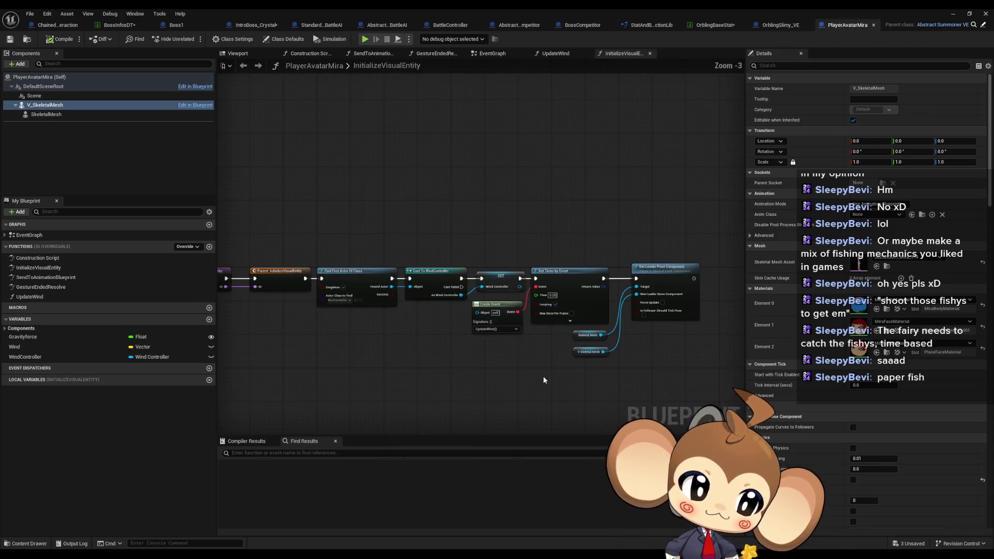
pyautogui.moveTo(499, 378)
pyautogui.mouseDown()
pyautogui.moveTo(671, 324)
pyautogui.moveTo(567, 334)
pyautogui.mouseUp()
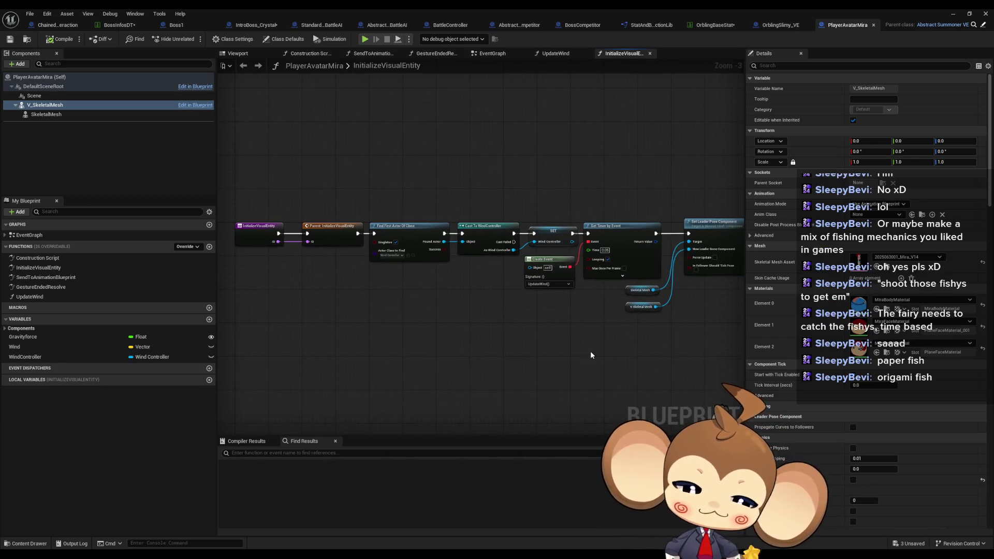
pyautogui.moveTo(638, 316)
pyautogui.mouseDown()
pyautogui.moveTo(584, 350)
pyautogui.moveTo(584, 338)
pyautogui.mouseUp()
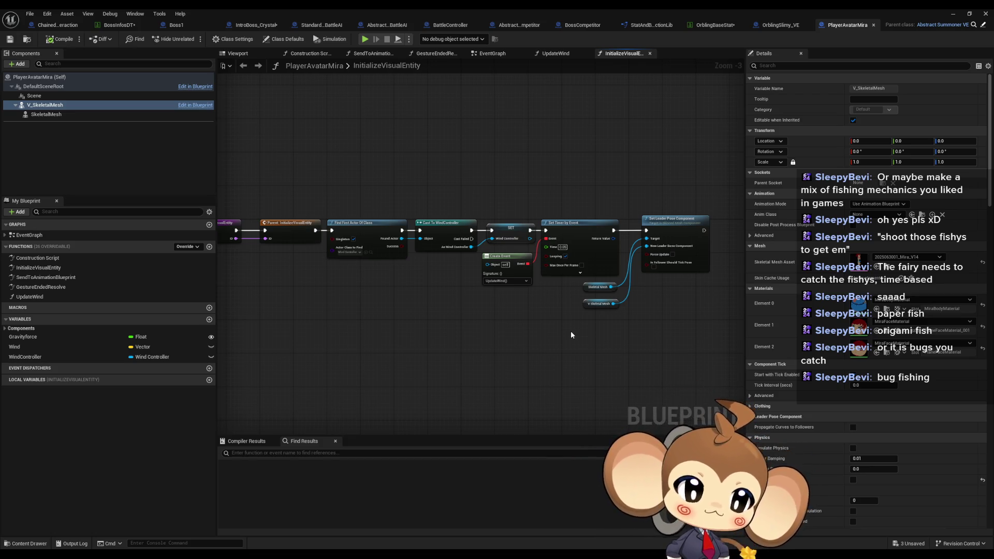
pyautogui.moveTo(570, 335); pyautogui.dragTo(517, 338)
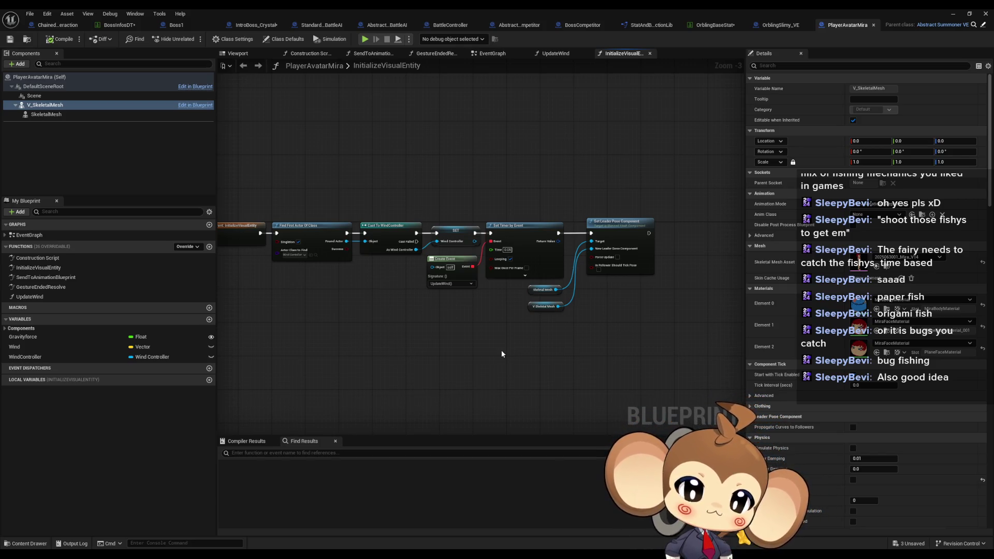
pyautogui.moveTo(666, 303)
pyautogui.mouseDown()
pyautogui.moveTo(608, 313)
pyautogui.moveTo(621, 292)
pyautogui.mouseUp()
pyautogui.scroll(3, 348, 282)
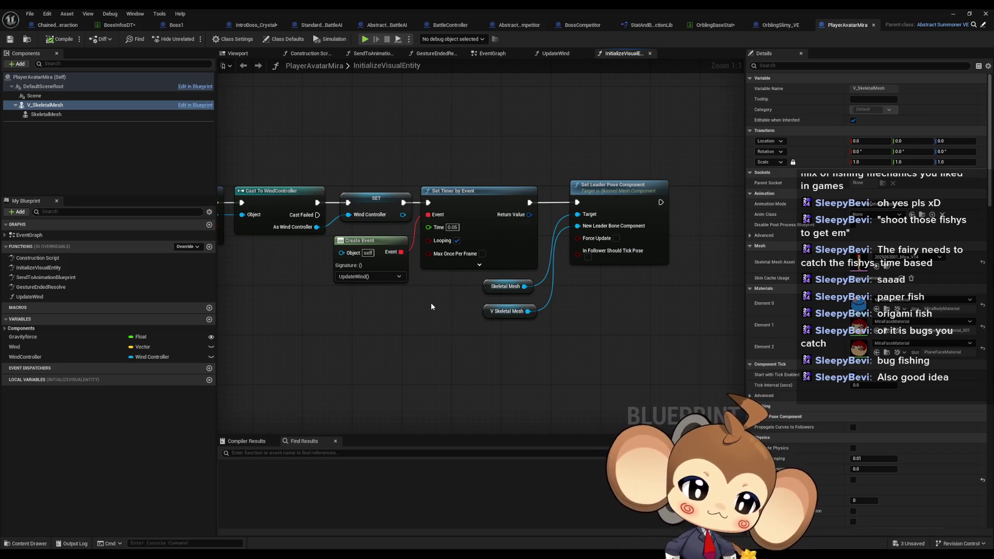
pyautogui.moveTo(431, 306)
pyautogui.mouseDown()
pyautogui.moveTo(727, 303)
pyautogui.moveTo(462, 316)
pyautogui.mouseUp()
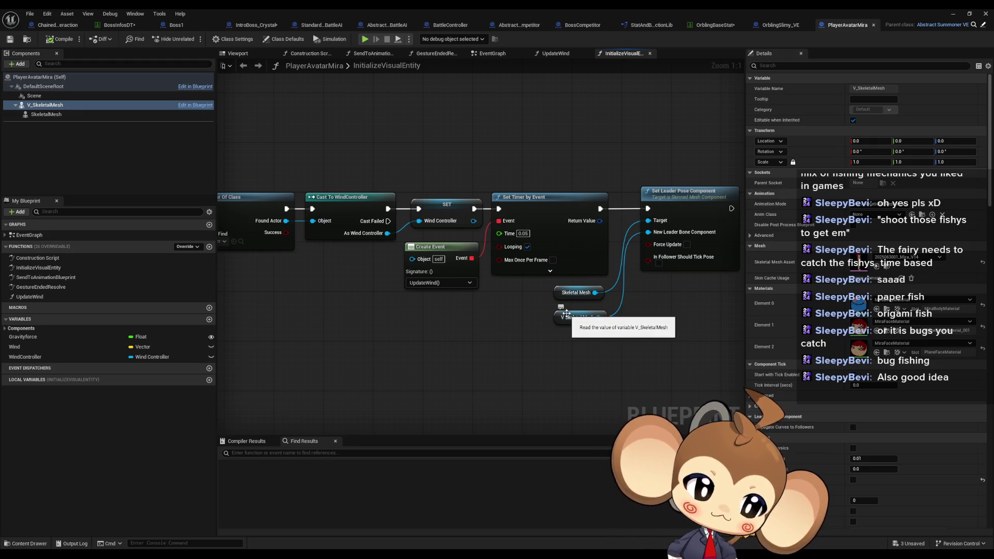
pyautogui.moveTo(416, 313); pyautogui.dragTo(686, 310)
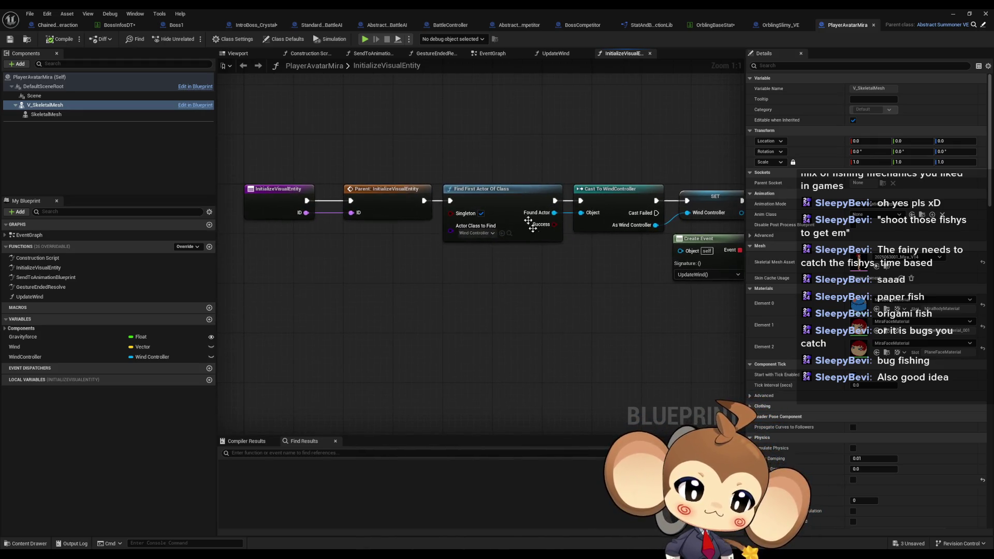
pyautogui.moveTo(516, 146)
pyautogui.mouseDown()
pyautogui.moveTo(533, 174)
pyautogui.moveTo(530, 273)
pyautogui.mouseUp()
pyautogui.moveTo(616, 213); pyautogui.dragTo(551, 218)
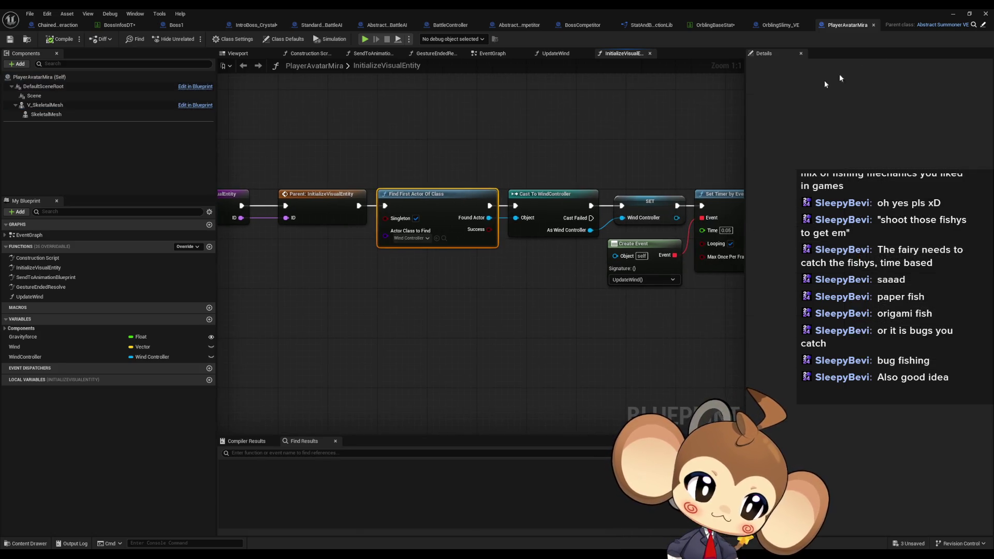
pyautogui.click(772, 26)
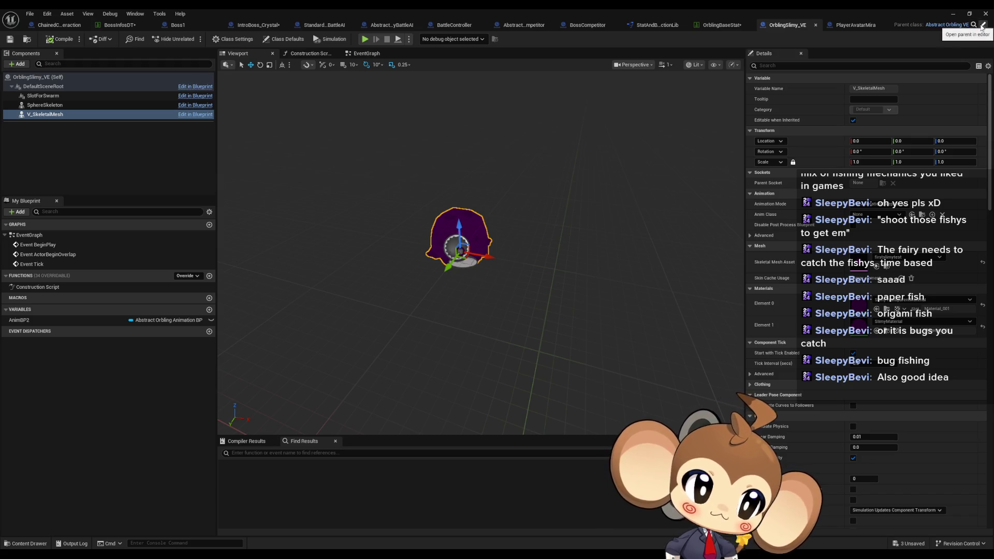
# Step: Restore the editor window and create a child Blueprint class from Abstract_Orbling_VE
pyautogui.doubleClick(809, 11)
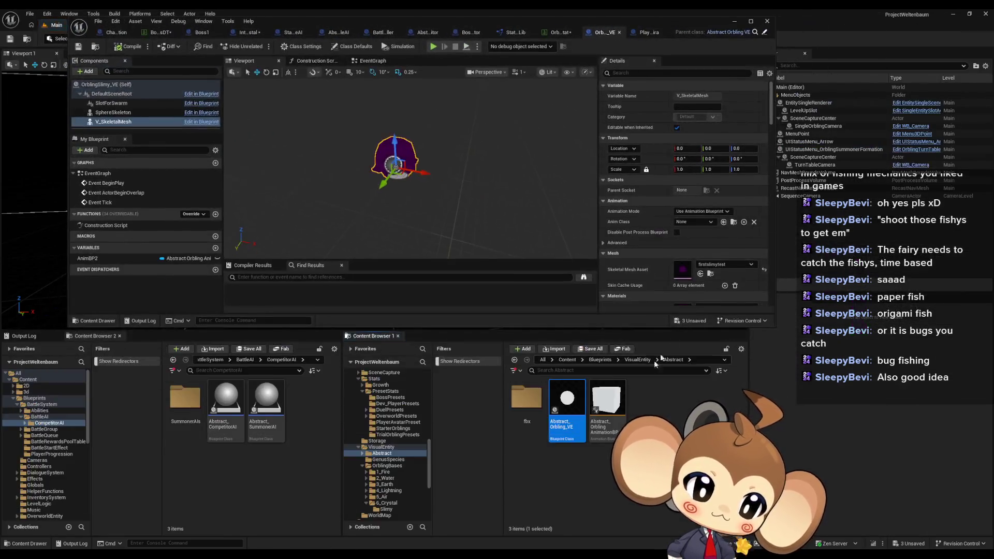
pyautogui.rightClick(577, 409)
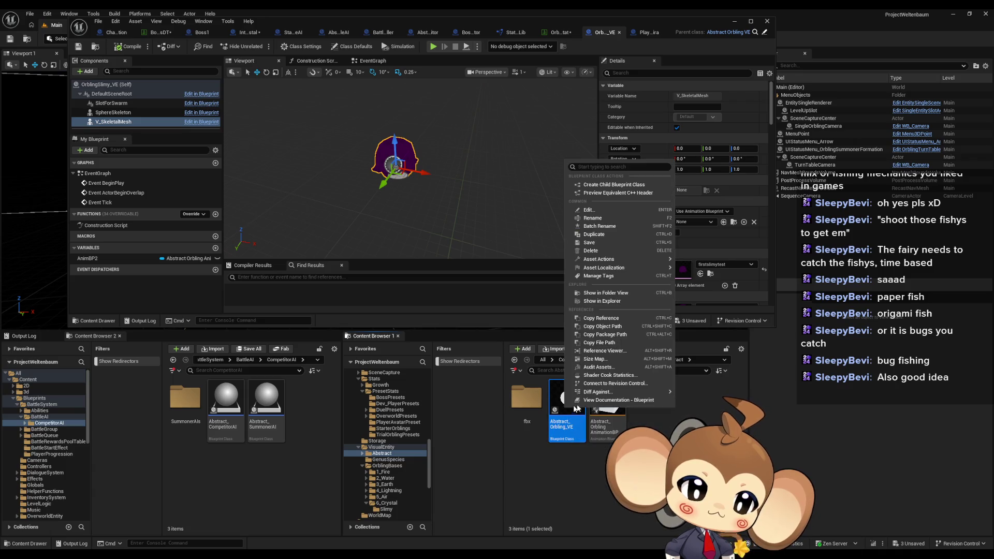
pyautogui.click(611, 184)
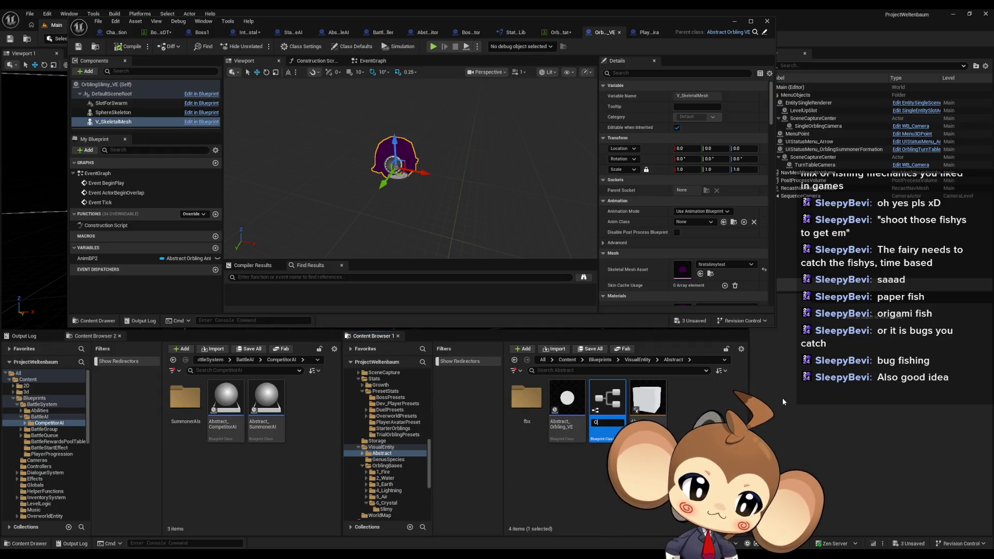
# Step: Replace the new asset's default name with FEV_IntroCrystal and commit it
pyautogui.press('BackSpace')
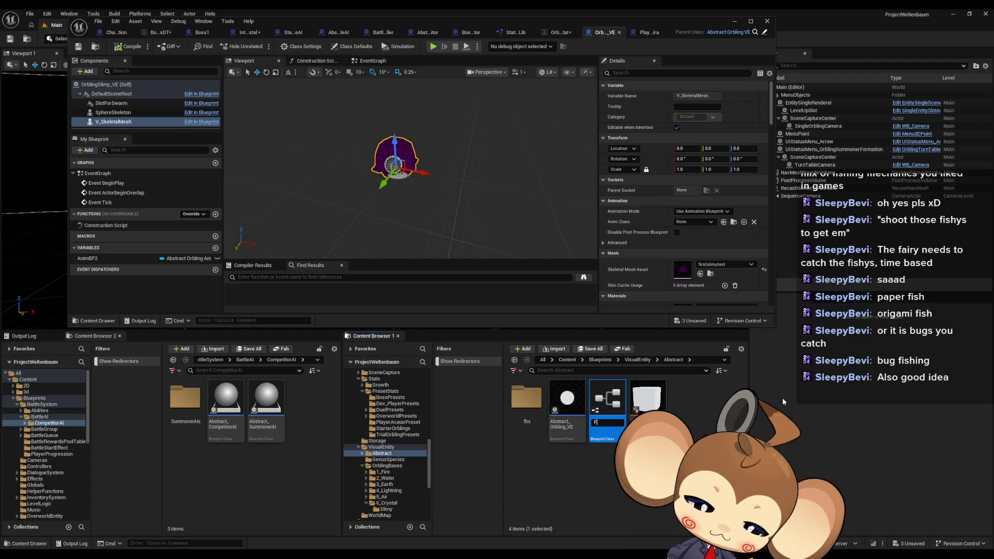
pyautogui.write('Fighting')
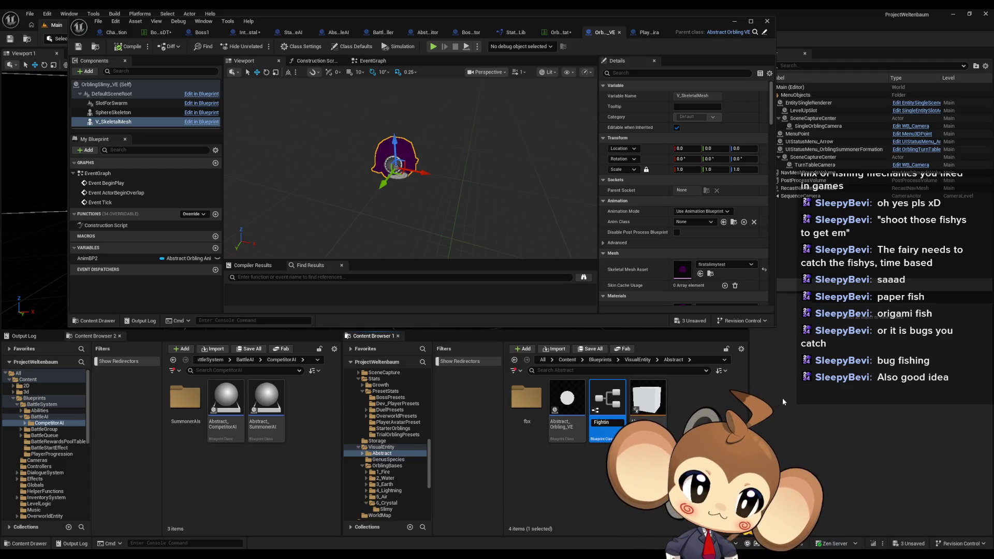
pyautogui.press('BackSpace')
pyautogui.press('BackSpace')
pyautogui.press('BackSpace')
pyautogui.write('F')
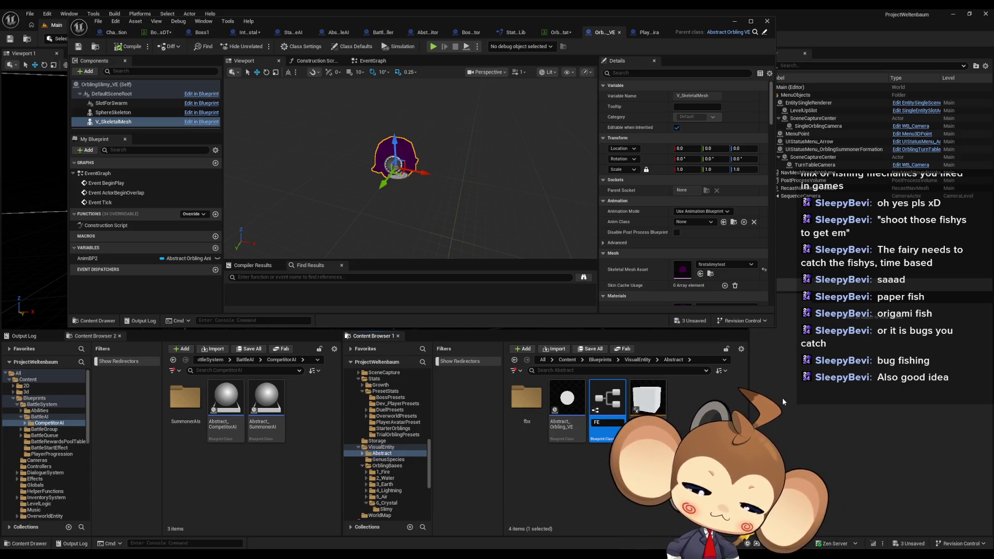
pyautogui.write('EV_')
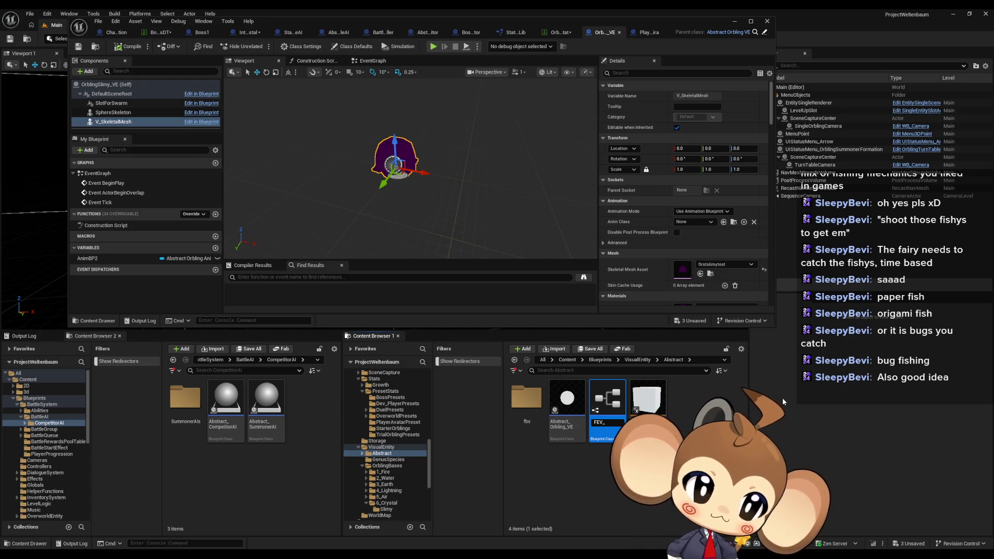
pyautogui.write('IntroCrystal')
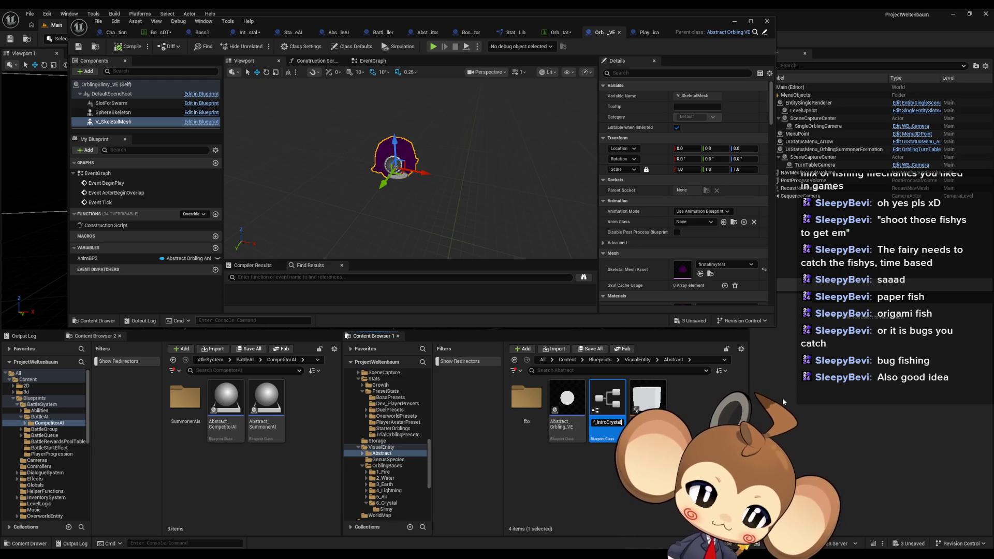
pyautogui.press('Return')
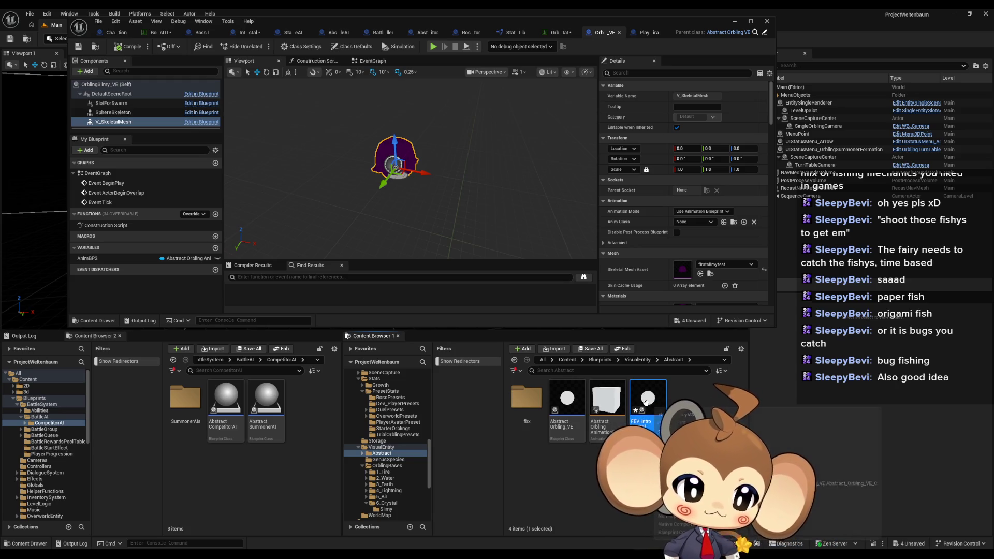
# Step: Open FEV_IntroCrystal in a maximised Blueprint editor and select its V_SkeletalMesh component
pyautogui.doubleClick(656, 404)
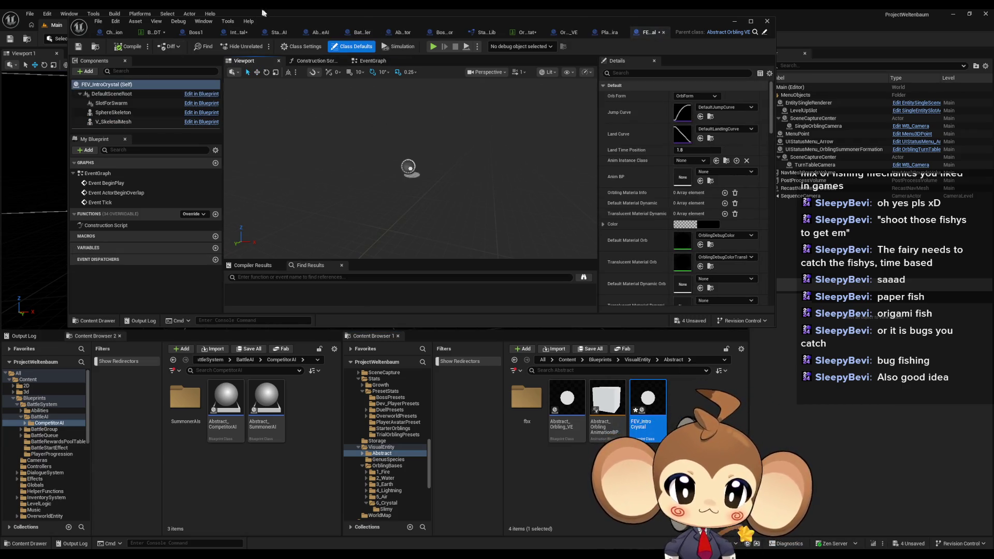
pyautogui.press('super+Up')
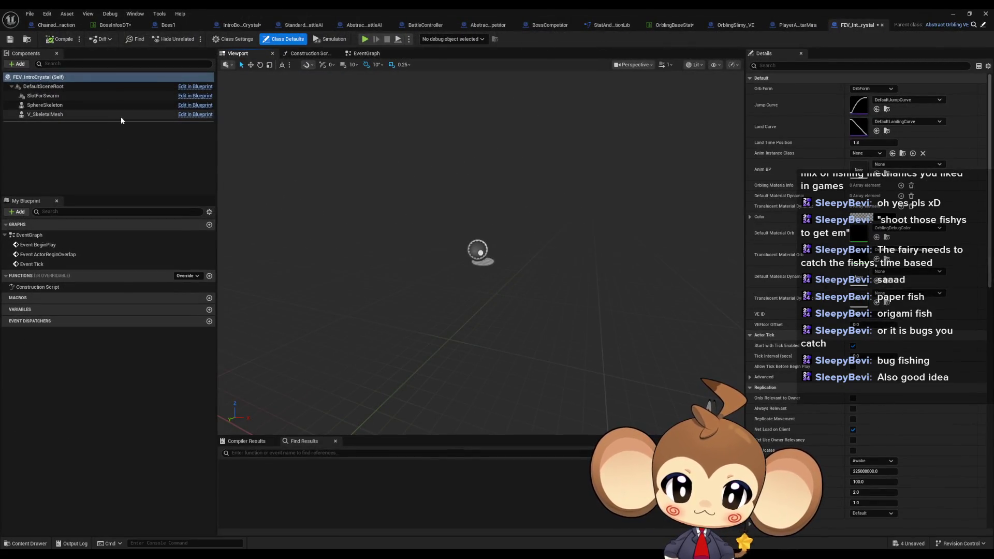
pyautogui.click(120, 115)
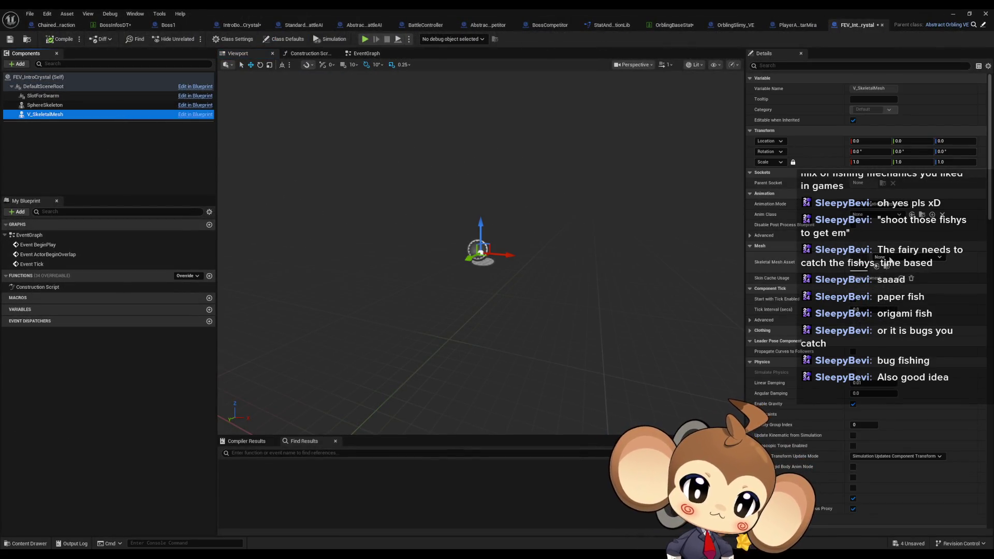
# Step: Compare against OrblingSlimy_VE's setup, then list skeletal mesh assets for V_SkeletalMesh
pyautogui.click(796, 26)
pyautogui.click(736, 25)
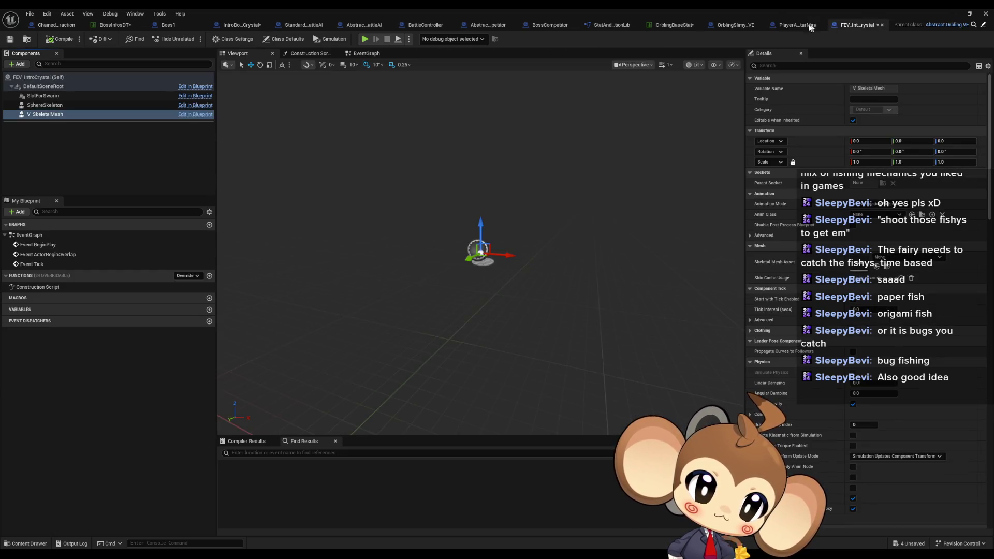
pyautogui.click(857, 25)
pyautogui.click(893, 257)
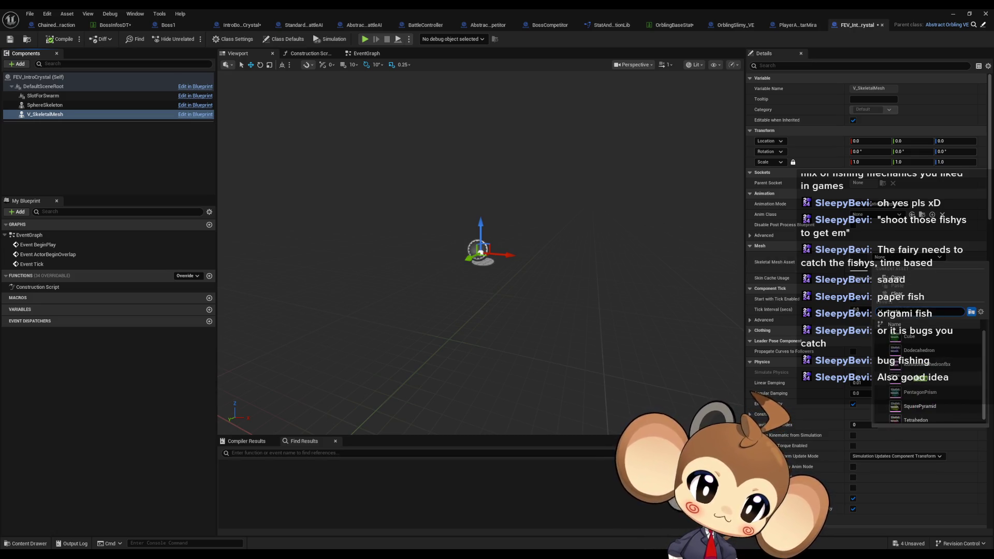
# Step: Assign the IntroCrystal skeletal mesh to V_SkeletalMesh and compile FEV_IntroCrystal
pyautogui.click(917, 378)
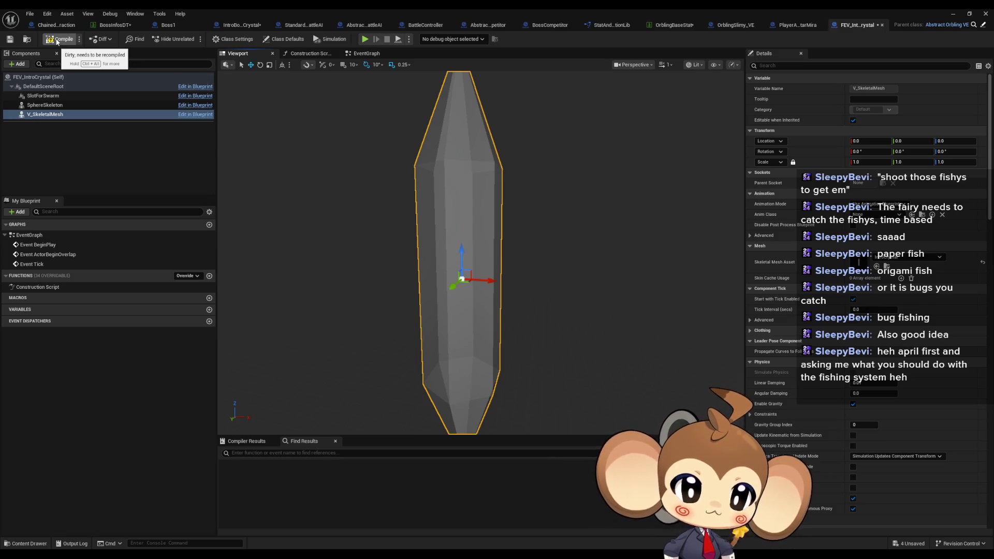
pyautogui.click(58, 39)
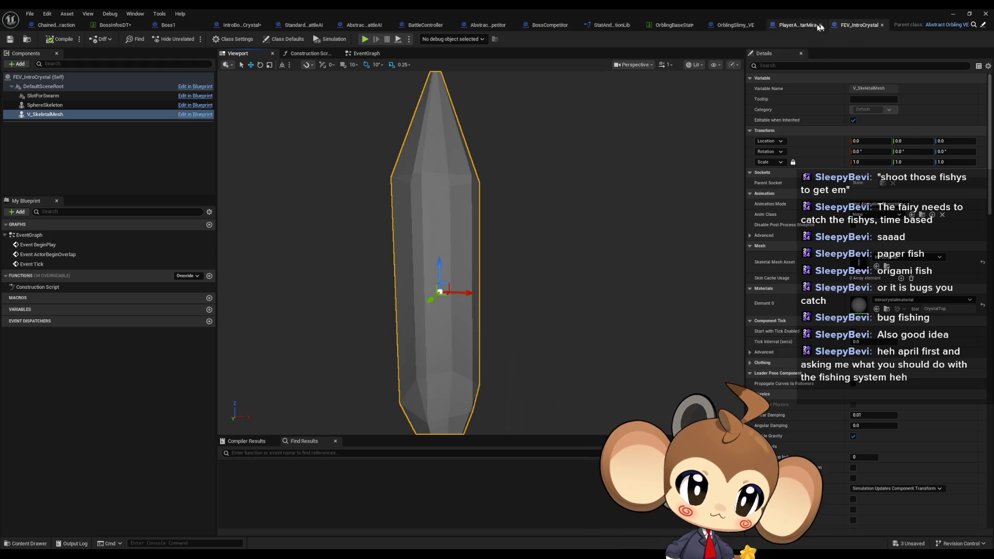
# Step: Set OrblingBaseStat's Crystal row VisualClass to FEV_IntroCrystal and save the table
pyautogui.click(801, 27)
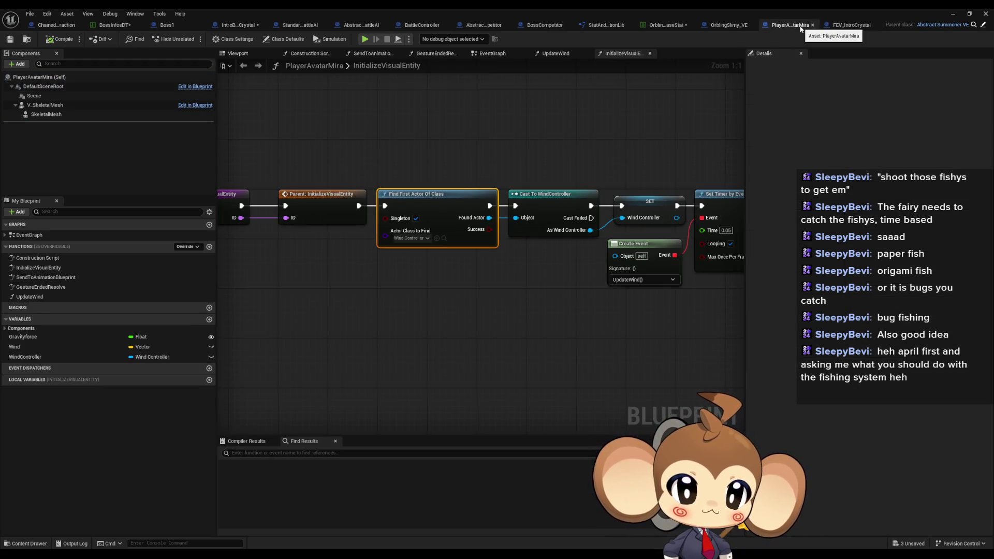
pyautogui.click(844, 26)
pyautogui.click(675, 27)
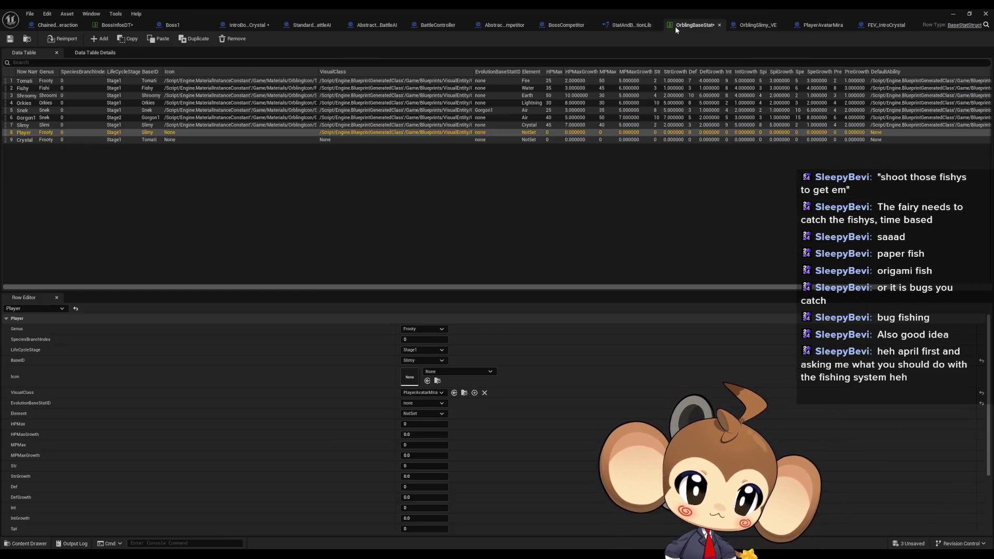
pyautogui.click(54, 141)
pyautogui.click(420, 393)
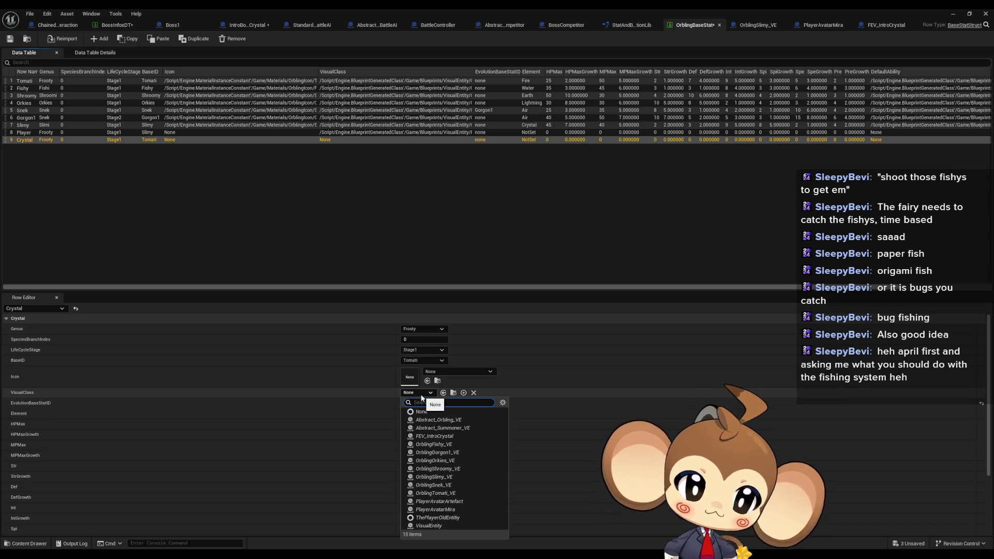
pyautogui.click(436, 436)
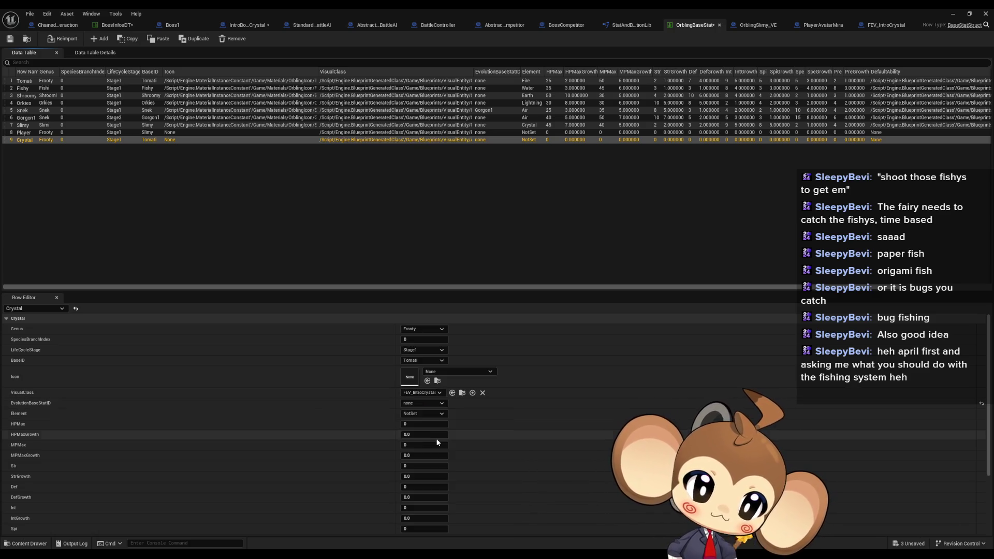
pyautogui.click(10, 39)
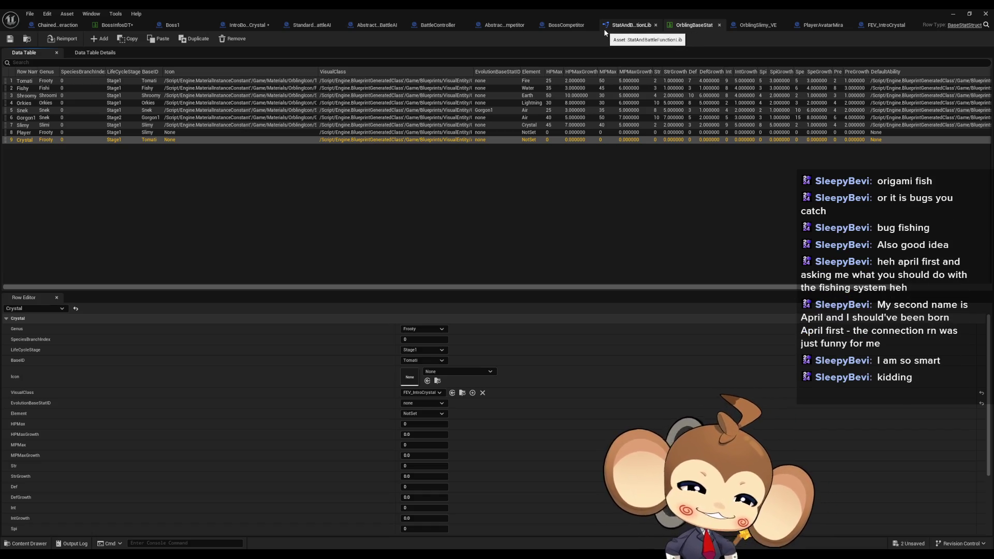
# Step: Review BossInfosDT's IntroBoss_Crystal row, then view the ChainedCommandInteraction graph
pyautogui.click(136, 25)
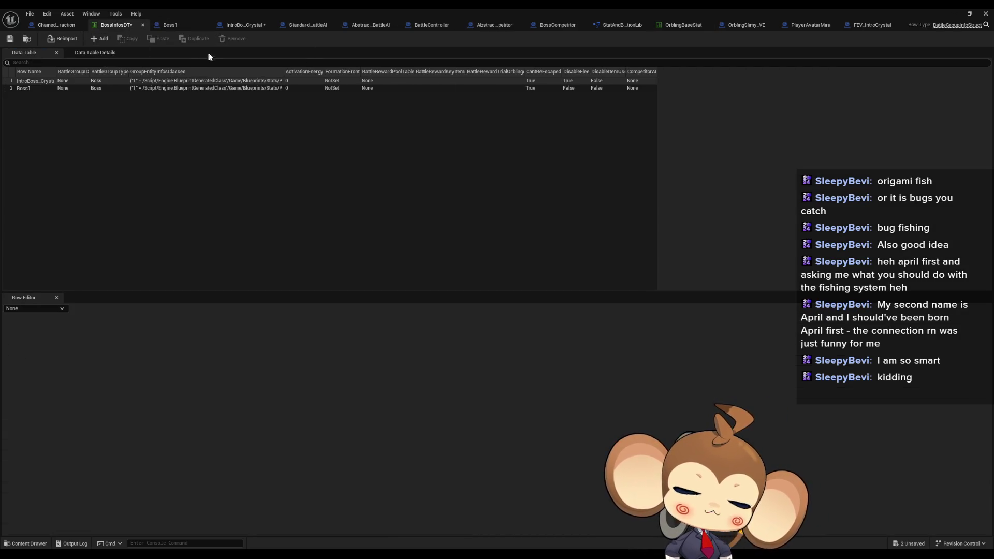
pyautogui.click(128, 81)
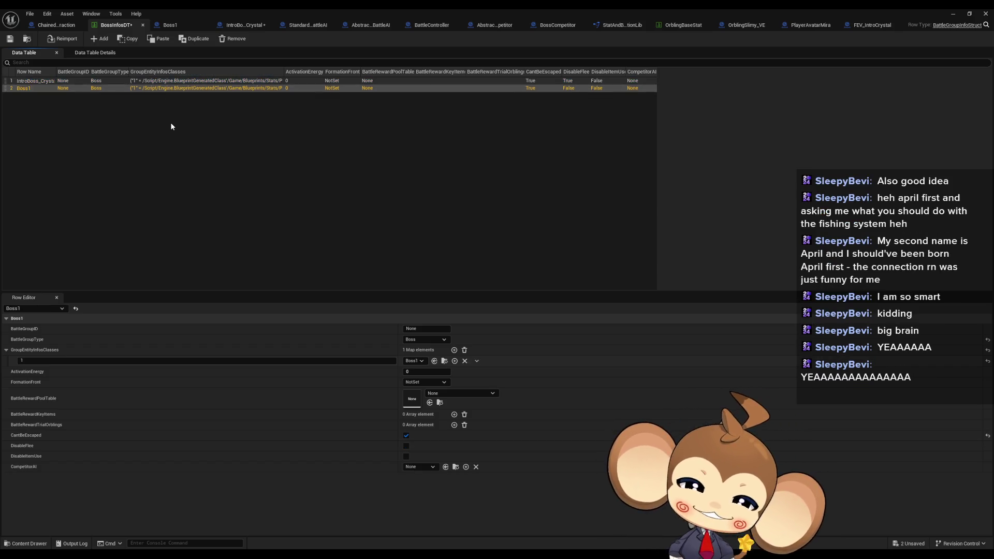
pyautogui.click(56, 24)
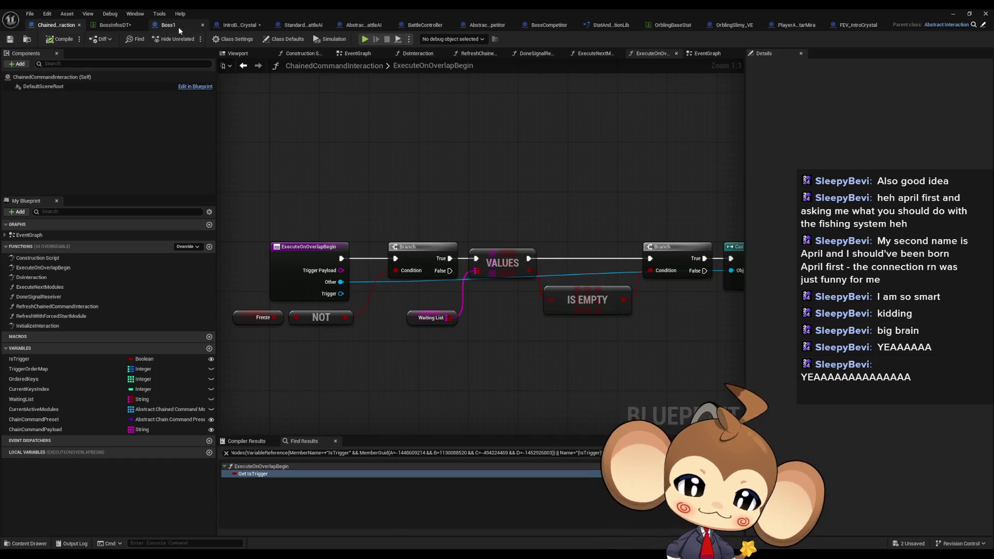
# Step: Review the Boss1, IntroBoss_Crystal, battle AI and BattleController blueprints, ending on OrblingBaseStat
pyautogui.click(168, 25)
pyautogui.click(227, 25)
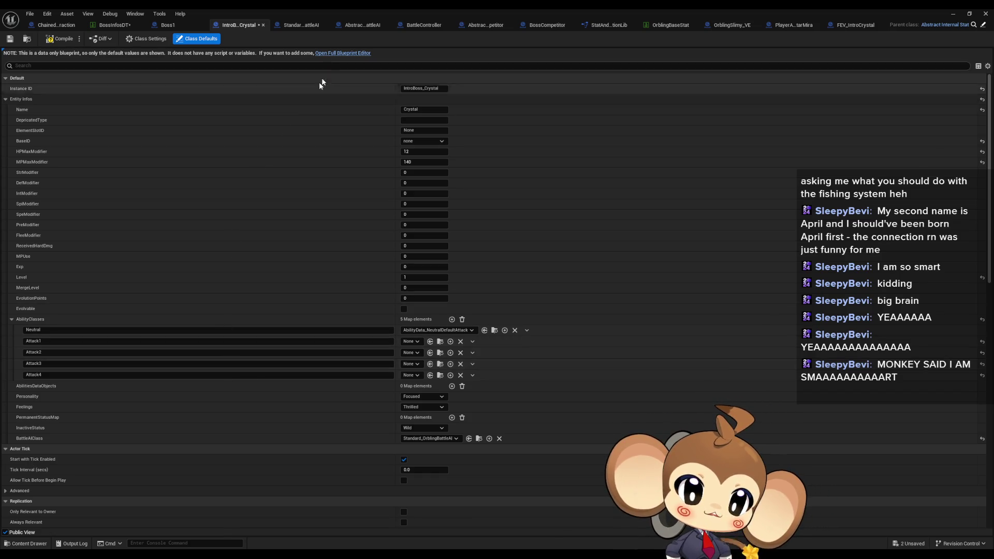
pyautogui.click(297, 25)
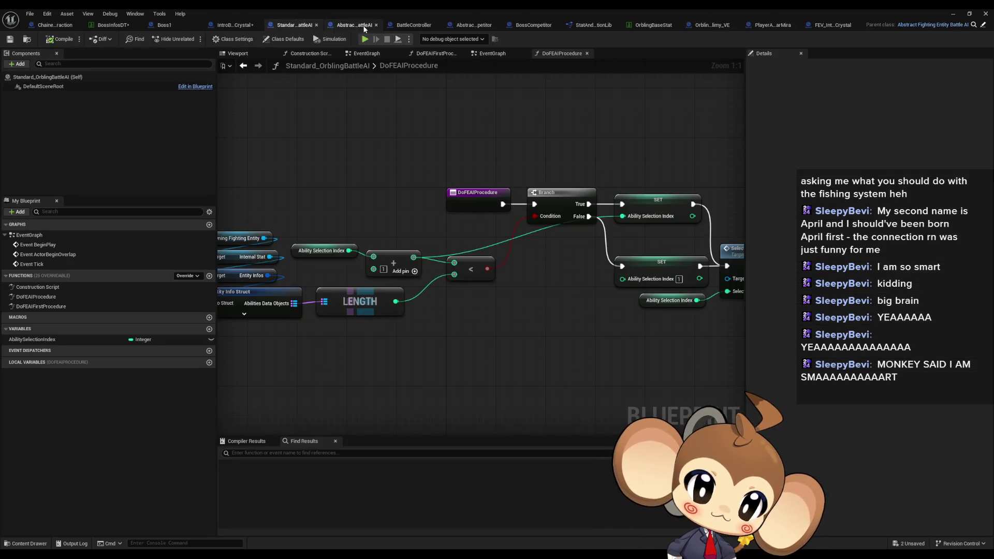
pyautogui.click(364, 27)
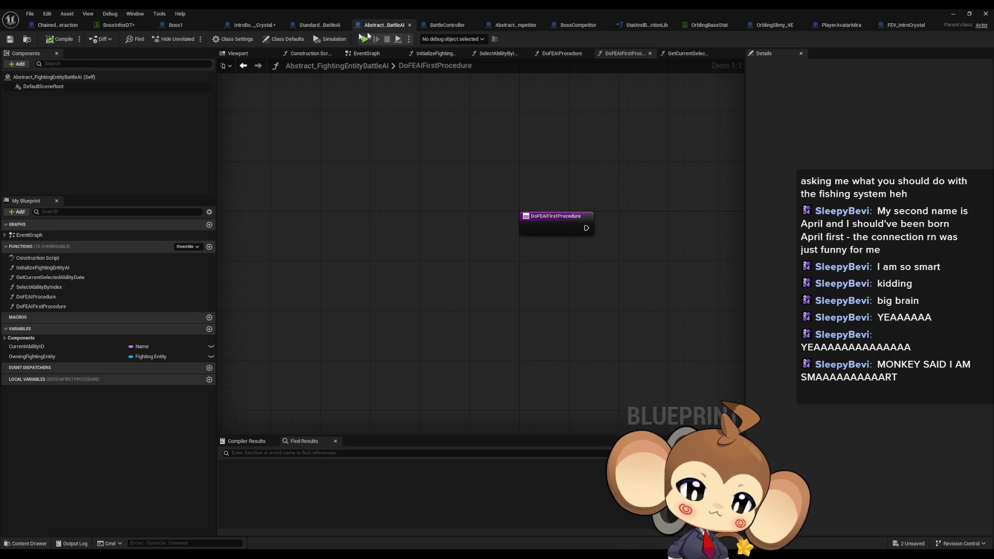
pyautogui.click(441, 26)
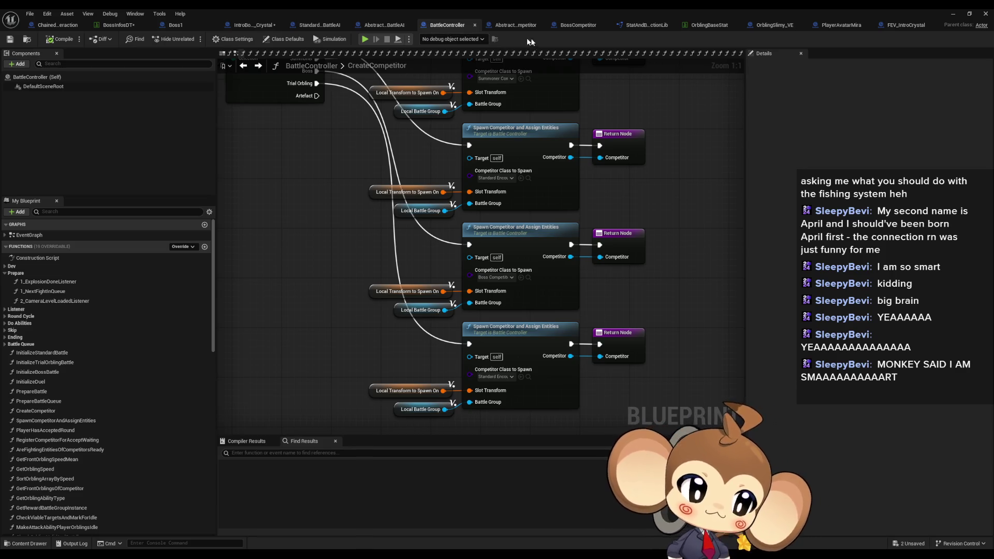
pyautogui.click(698, 26)
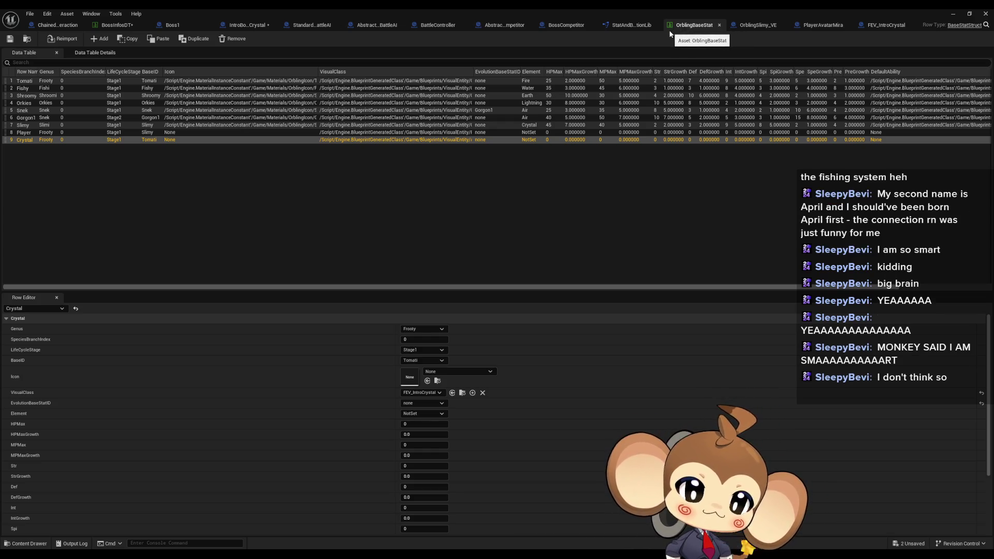
# Step: Compare OrblingSlimy_VE against FEV_IntroCrystal and PlayerAvatarMira blueprints
pyautogui.click(754, 26)
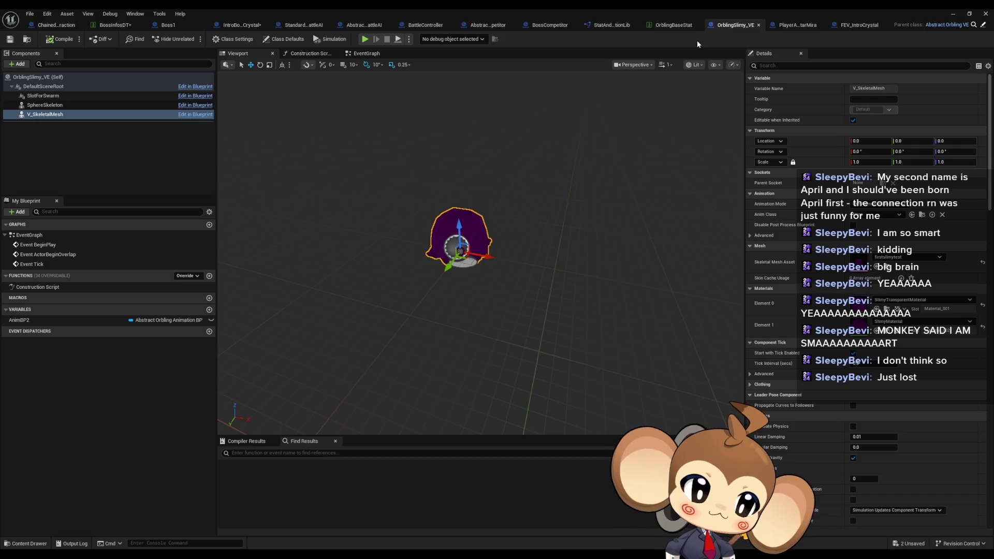
pyautogui.click(853, 26)
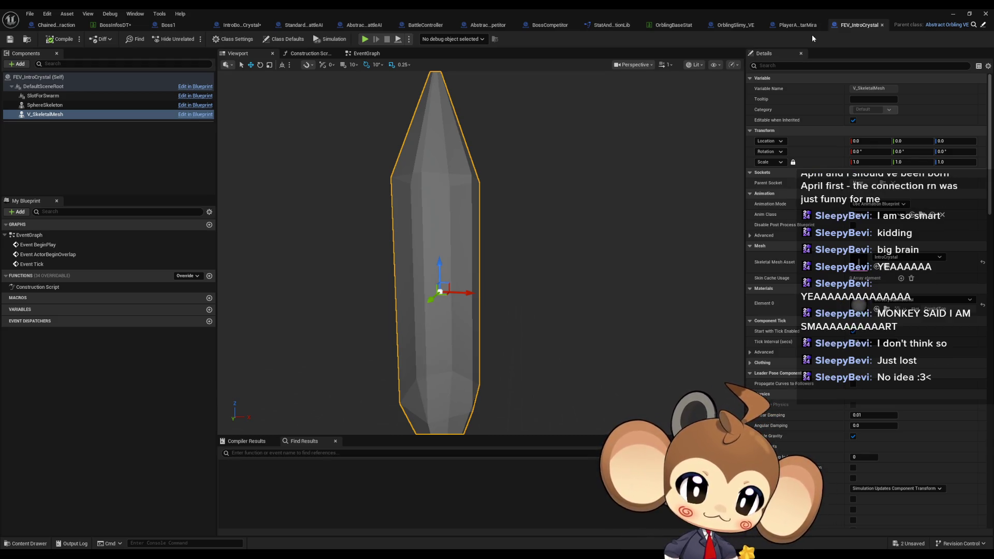
pyautogui.click(776, 26)
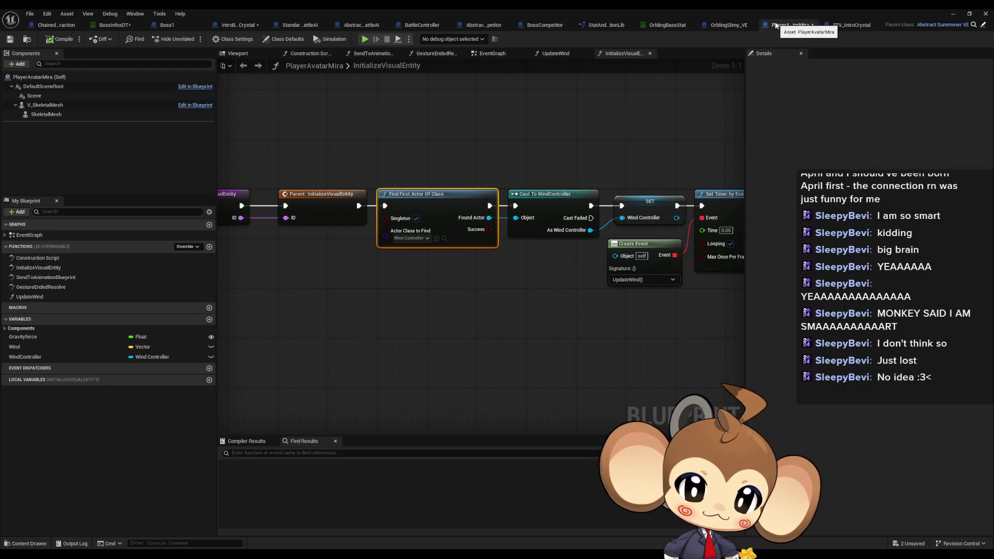
pyautogui.click(708, 24)
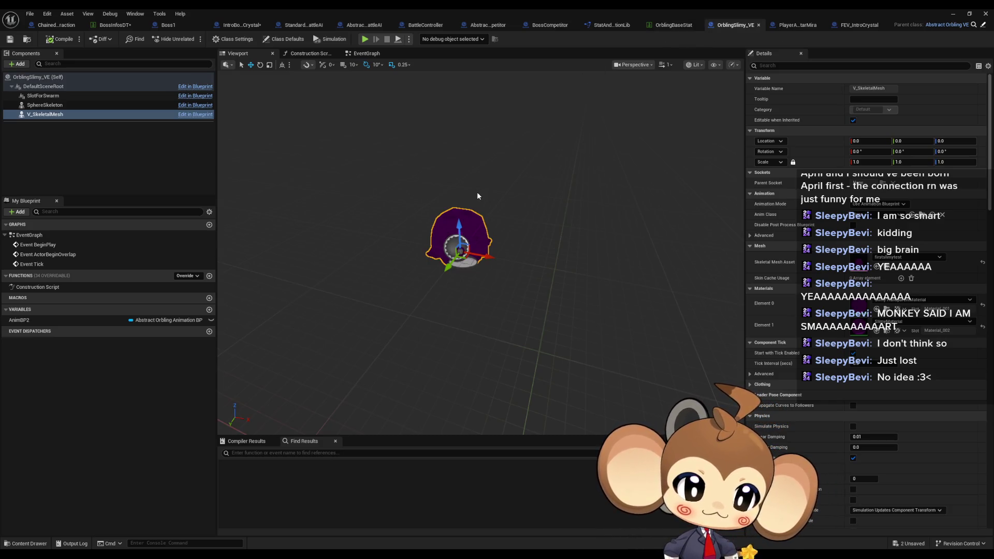
# Step: Check OrblingBaseStat, StatAndBattleFunctionLib, BossCompetitor and BattleController, ending on BossInfosDT
pyautogui.click(676, 27)
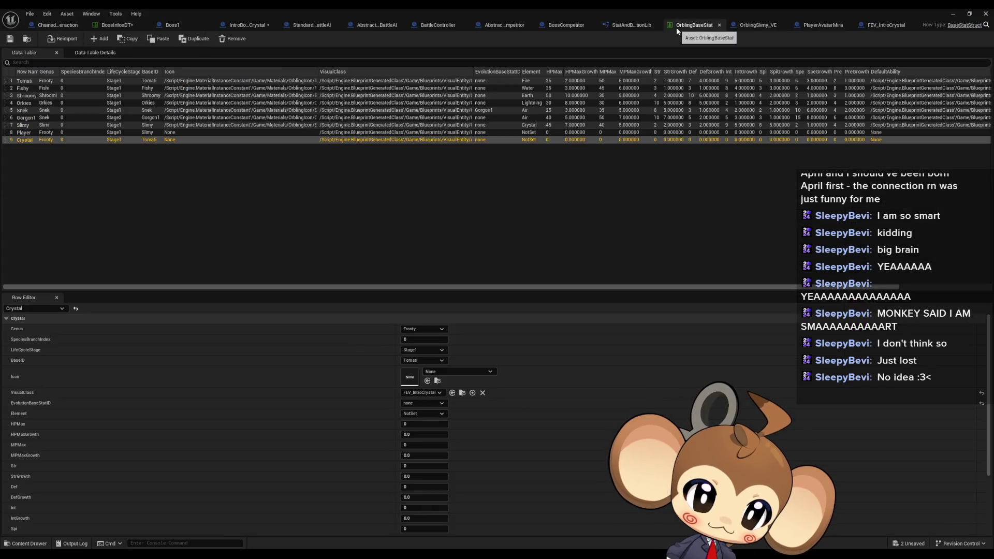
pyautogui.click(623, 25)
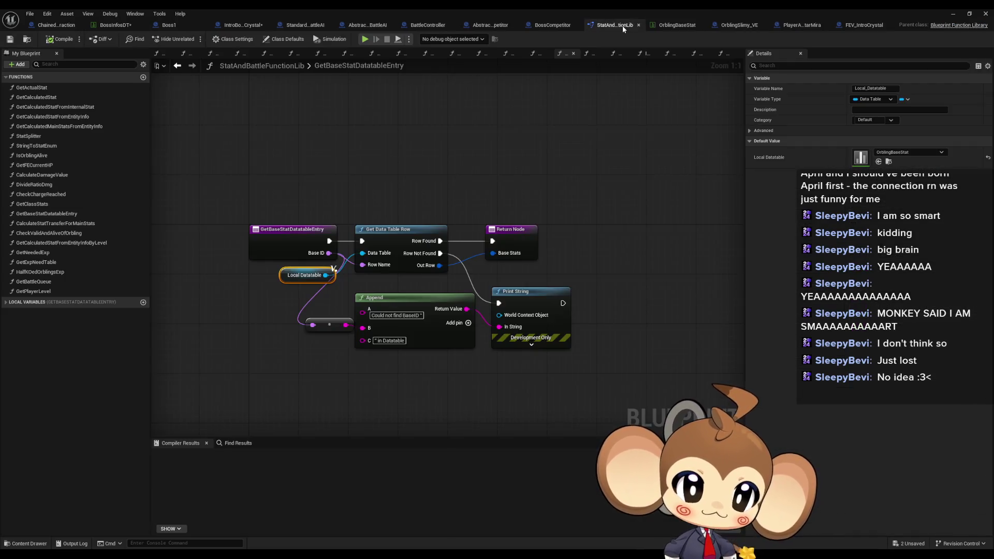
pyautogui.click(550, 24)
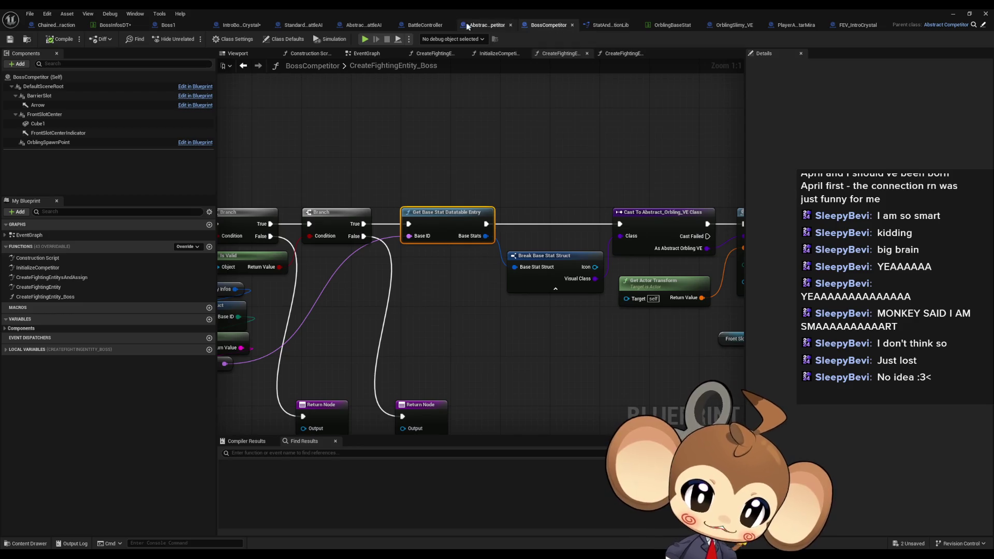
pyautogui.click(516, 24)
pyautogui.click(446, 24)
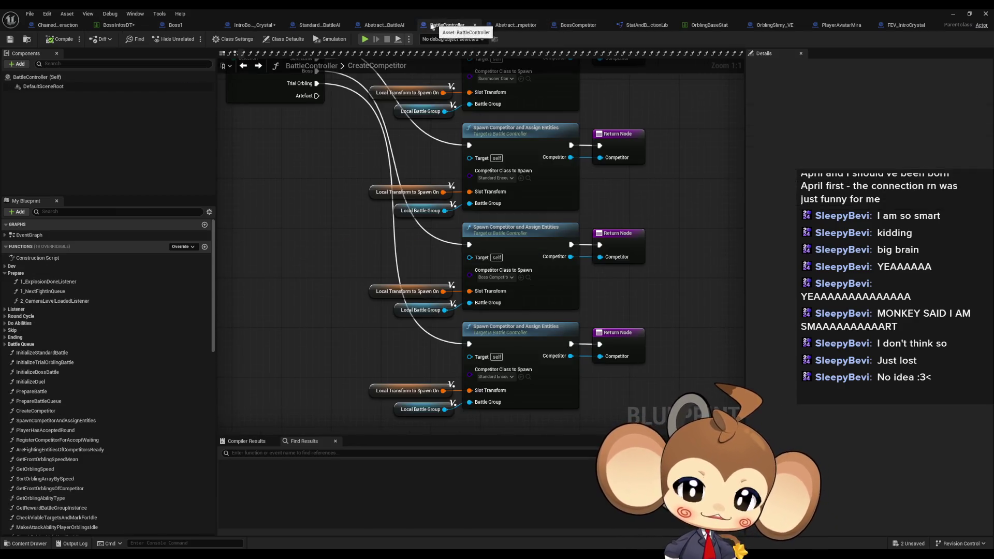
pyautogui.click(119, 25)
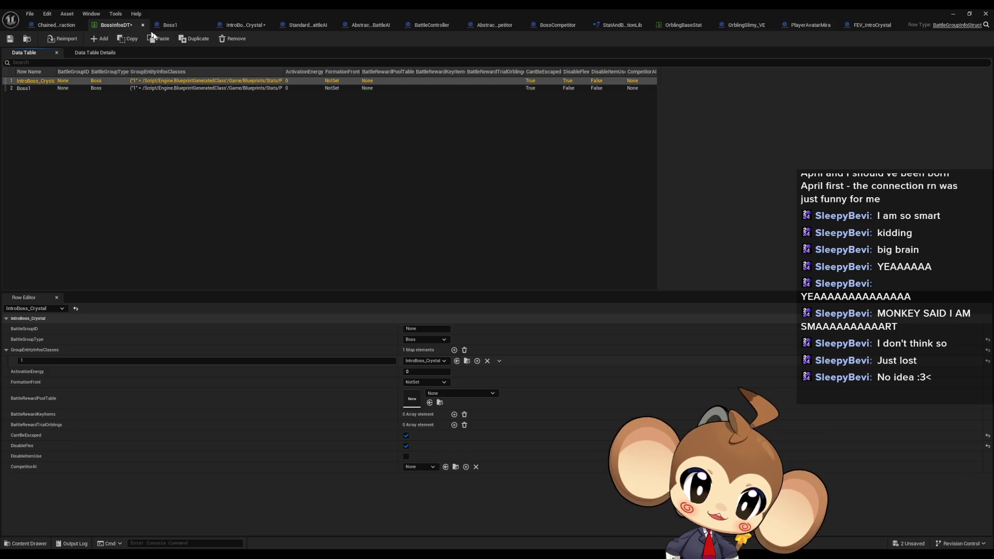
# Step: Save BossInfosDT, glance at the Boss1 row, then show the ChainedCommandInteraction graph
pyautogui.hotkey('ctrl', 's')
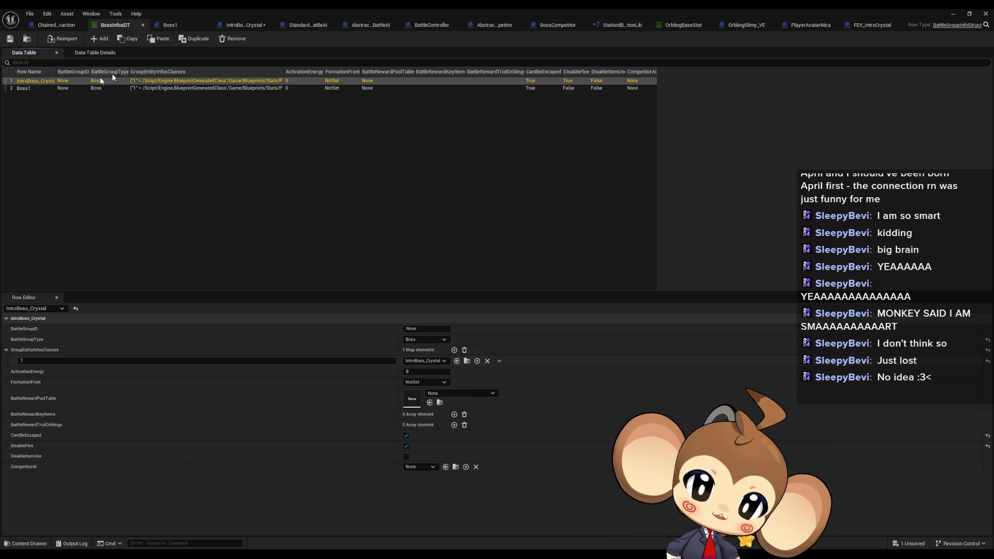
pyautogui.click(38, 89)
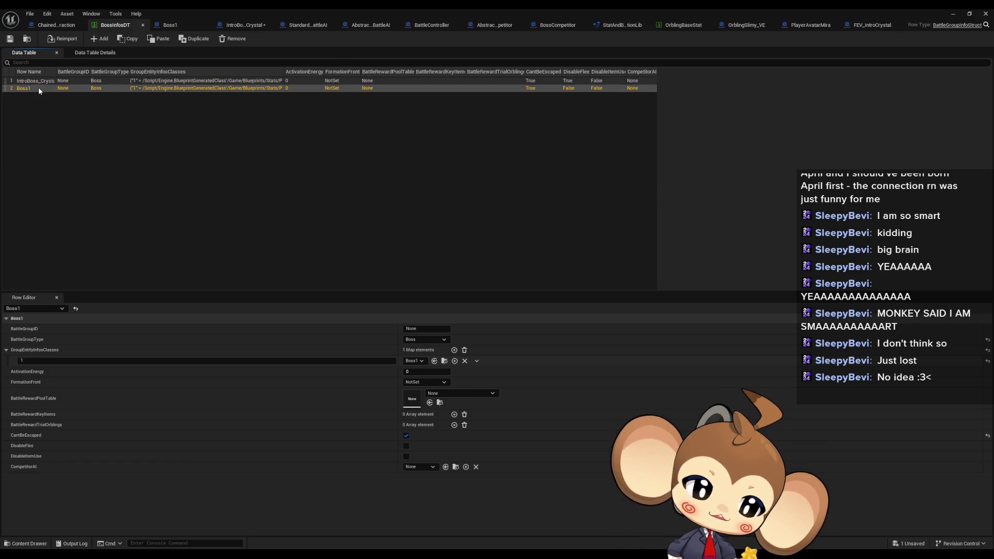
pyautogui.press('Up')
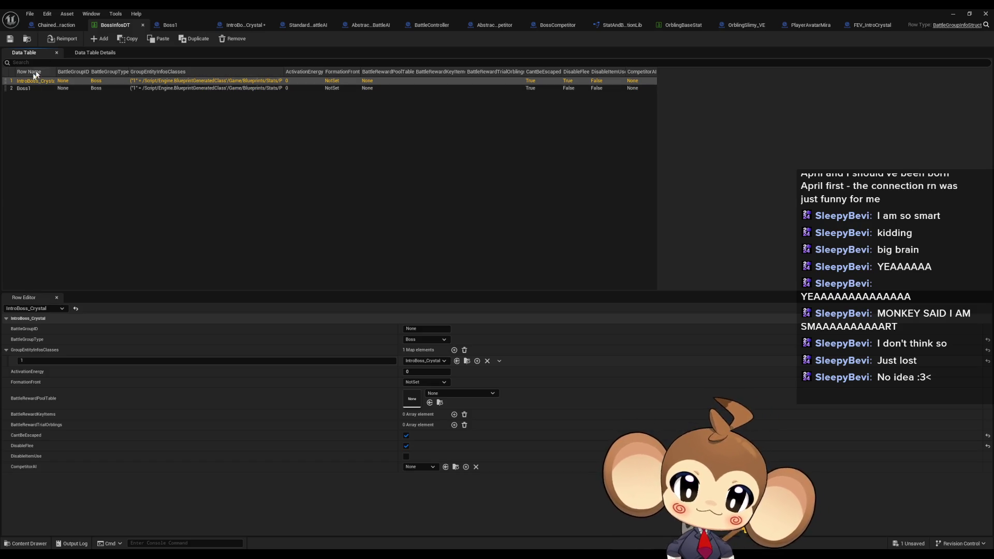
pyautogui.click(52, 26)
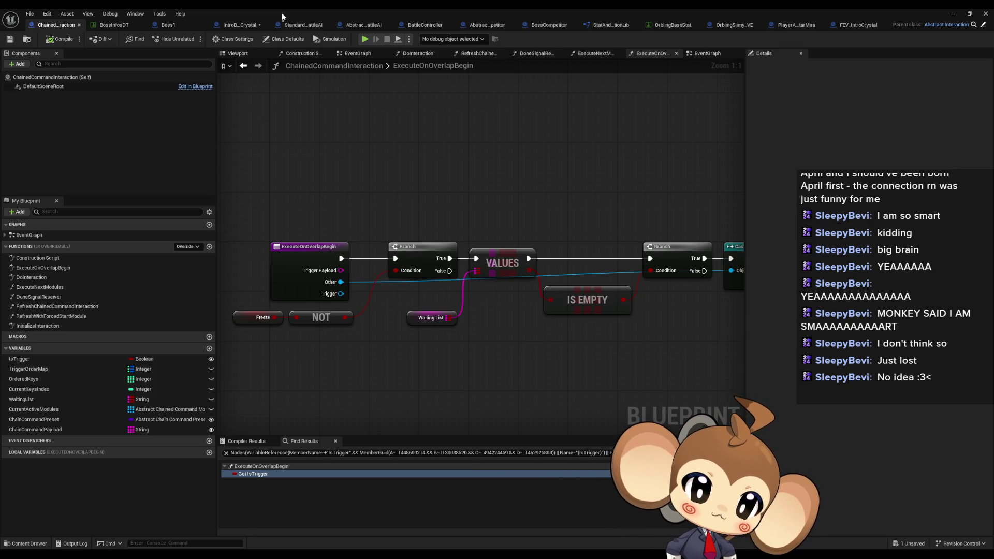
# Step: Float BossInfosDT in a smaller window and return the content browser to VisualEntity/Abstract
pyautogui.click(123, 27)
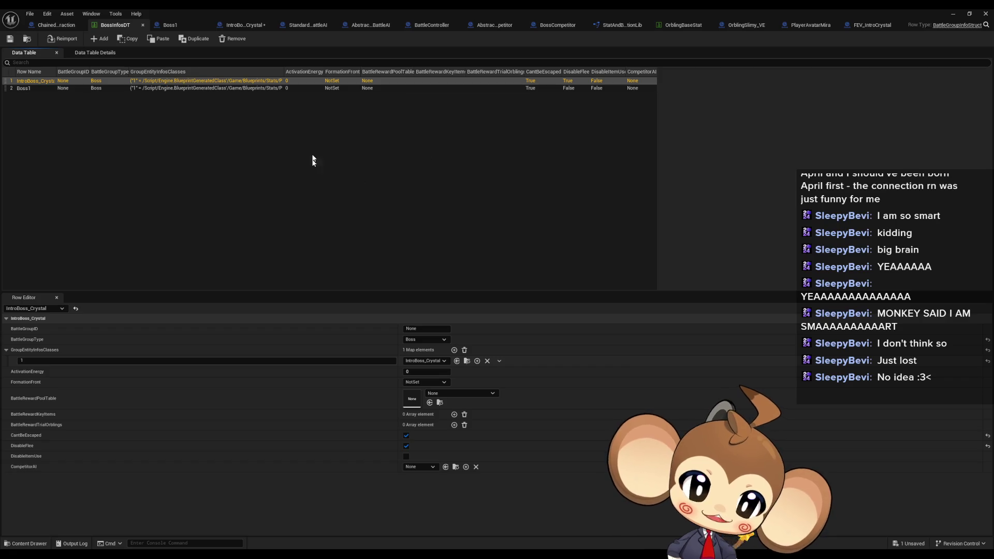
pyautogui.doubleClick(365, 8)
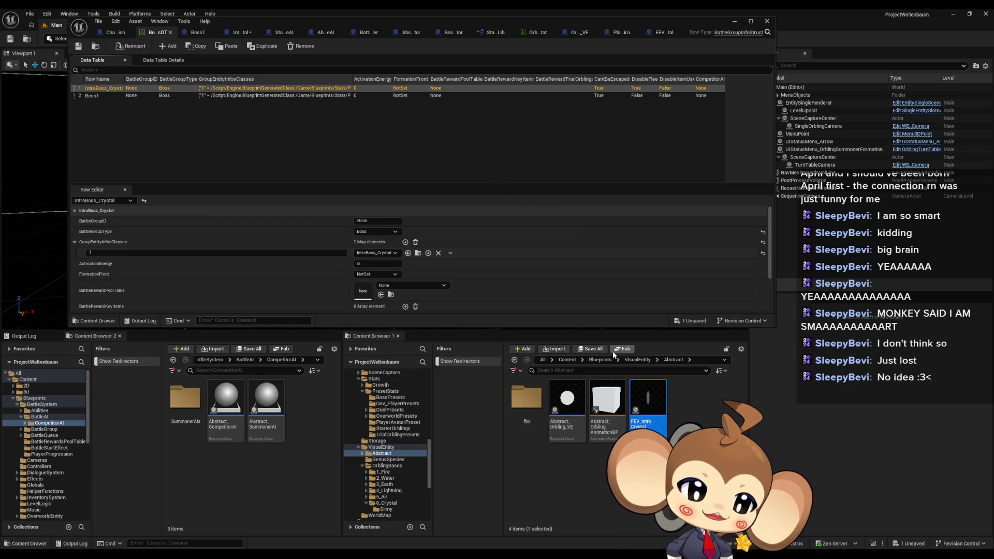
pyautogui.click(567, 360)
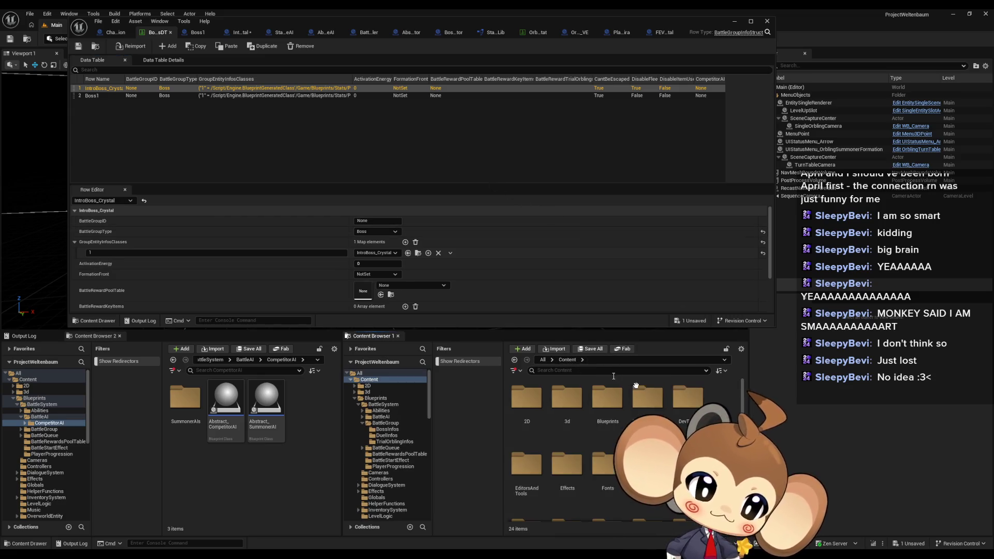
pyautogui.scroll(-1, 647, 414)
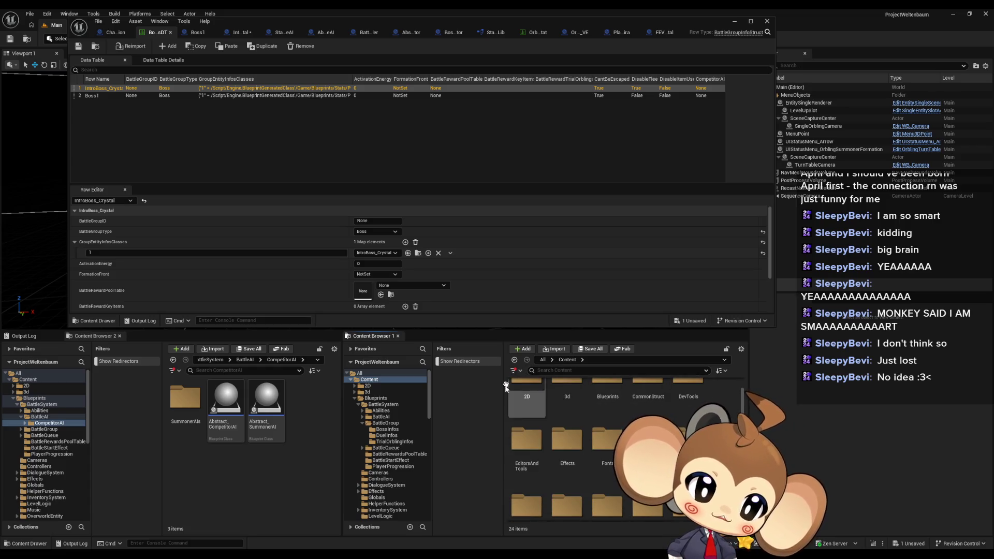
pyautogui.click(514, 360)
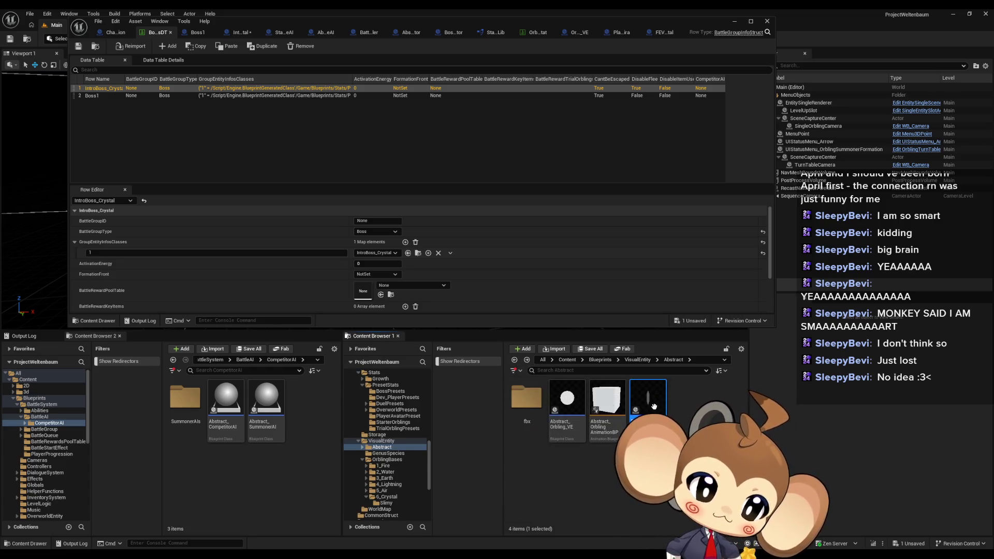
# Step: Create a Special folder inside GenusSpecies, then delete it again
pyautogui.click(639, 360)
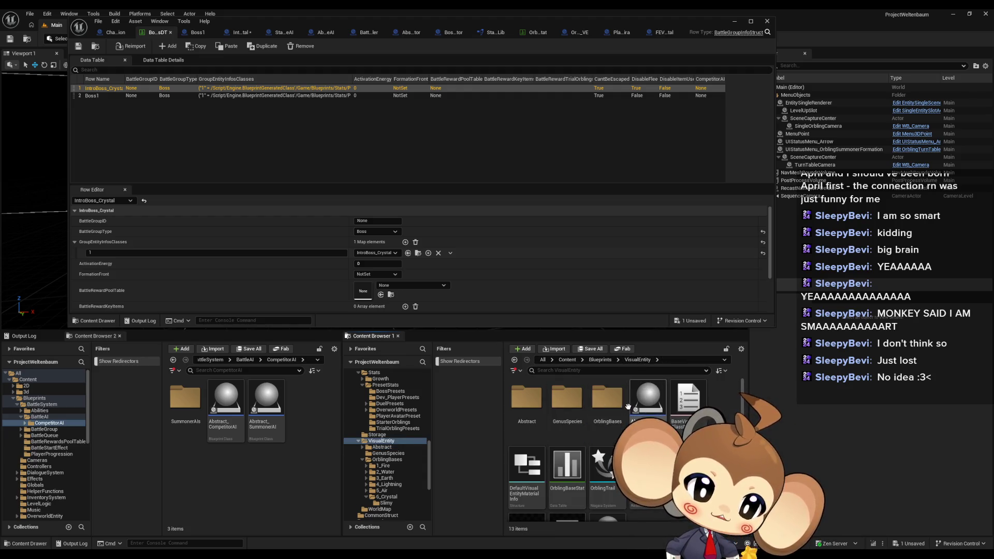
pyautogui.rightClick(585, 441)
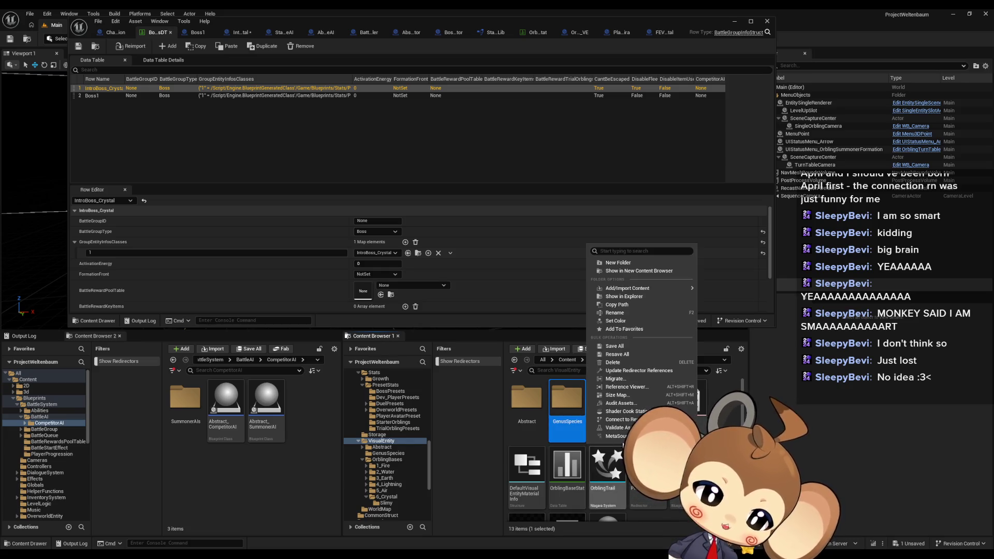
pyautogui.click(631, 263)
pyautogui.write('S')
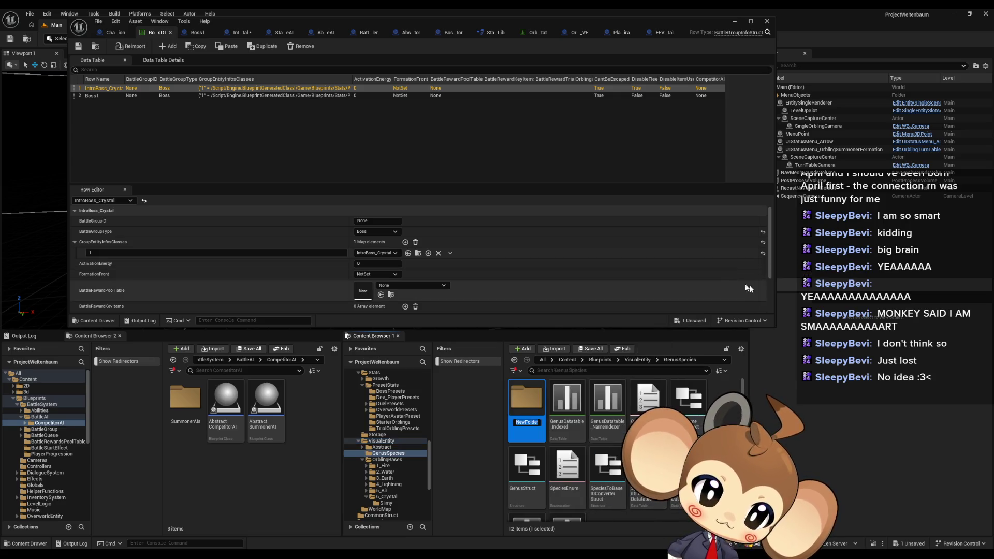
pyautogui.write('pecial')
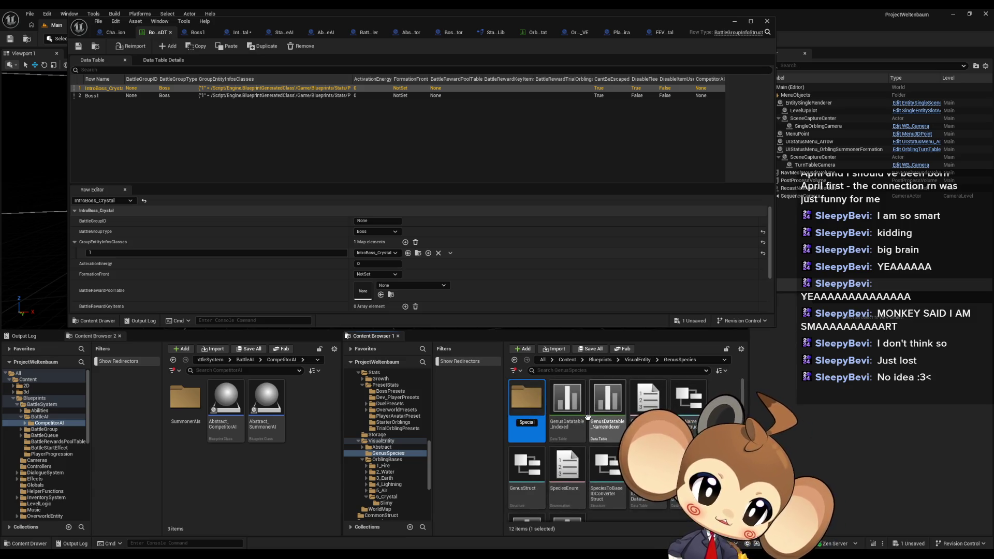
pyautogui.press('Return')
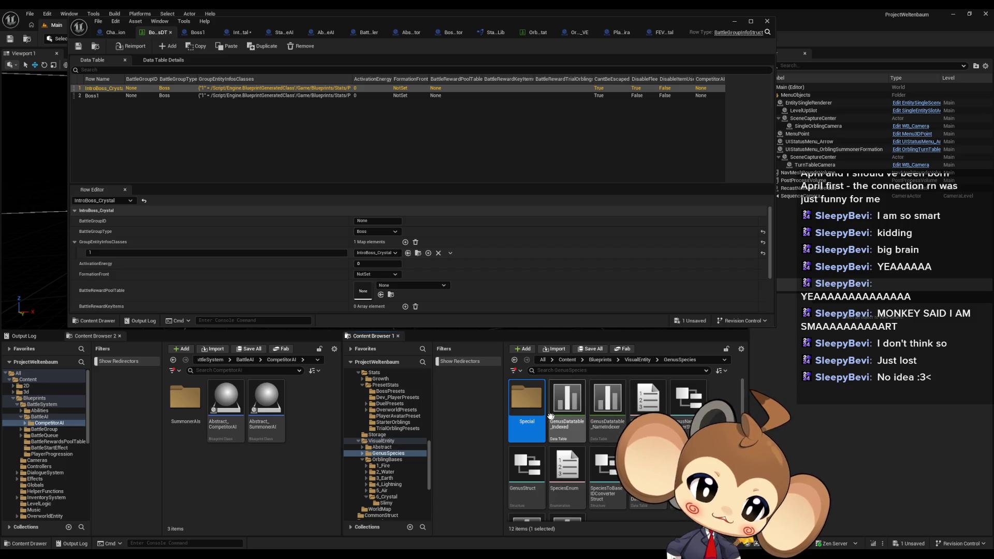
pyautogui.press('Delete')
pyautogui.click(552, 422)
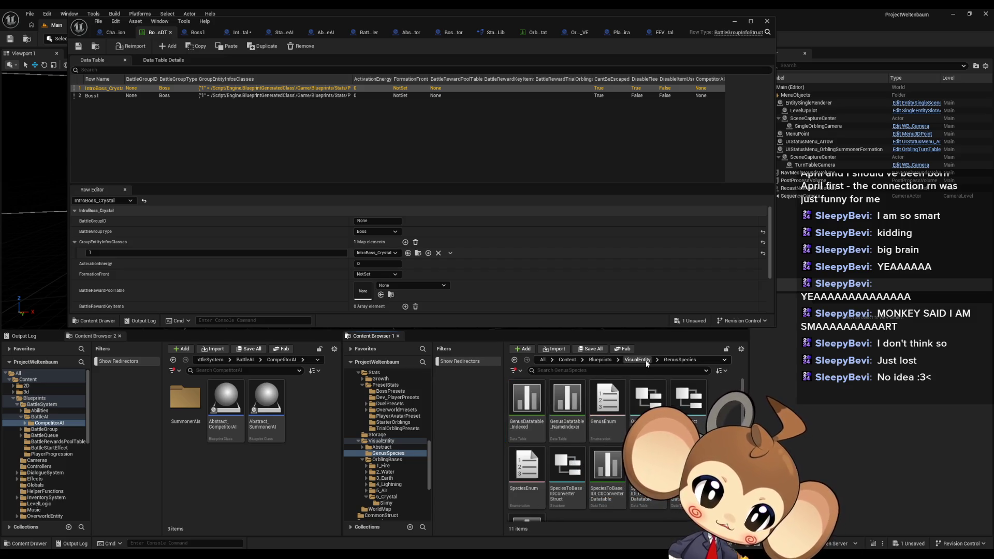
# Step: Add a folder named SpecialBases directly inside Blueprints/VisualEntity
pyautogui.click(637, 359)
pyautogui.rightClick(722, 415)
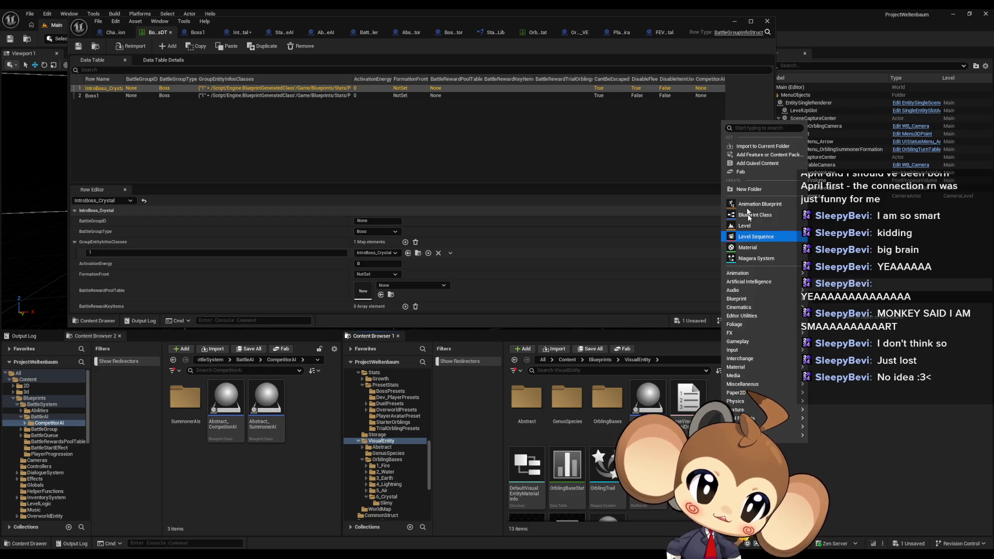
pyautogui.click(749, 189)
pyautogui.write('Special')
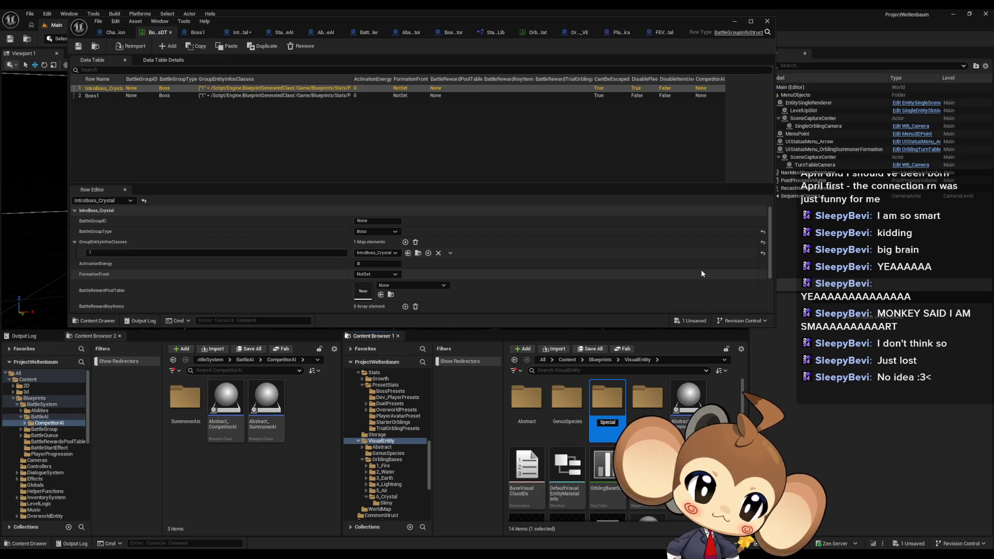
pyautogui.write('Bases')
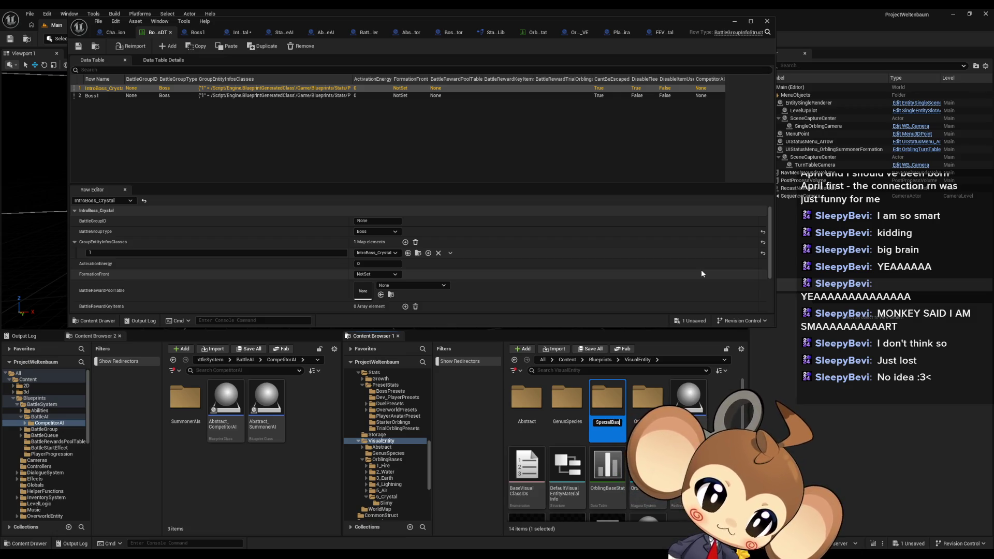
pyautogui.press('Return')
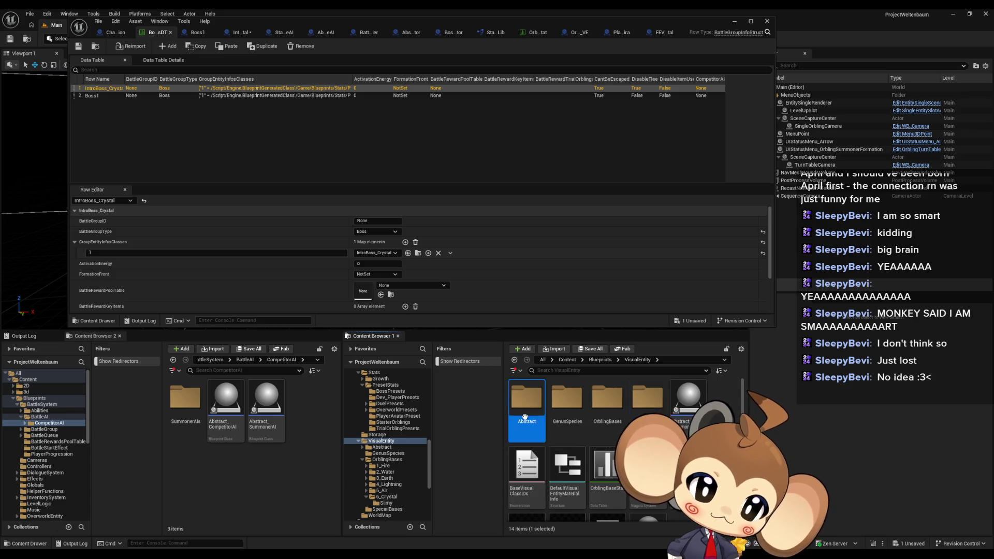
# Step: Move an asset from the Abstract folder into SpecialBases, then set the Data Table window aside
pyautogui.doubleClick(526, 398)
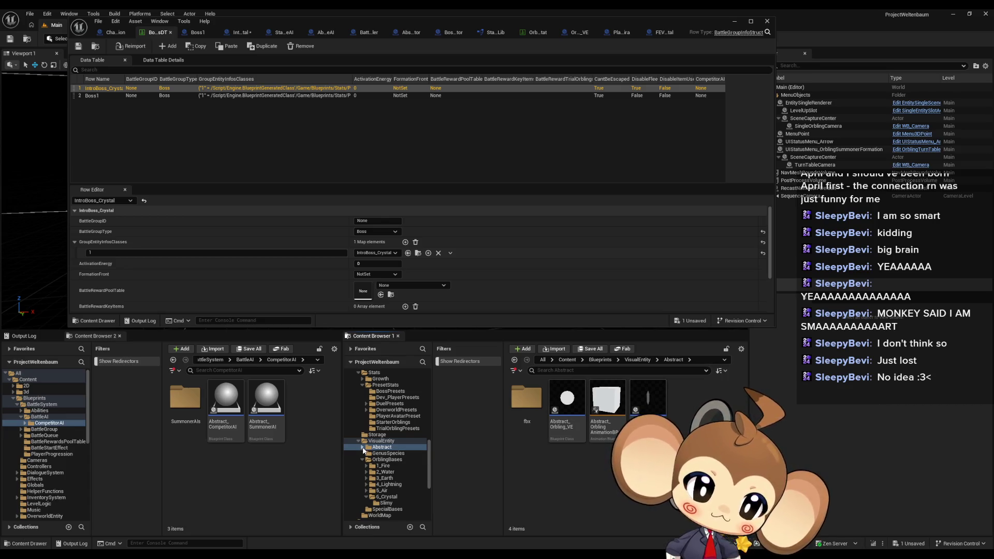
pyautogui.click(364, 447)
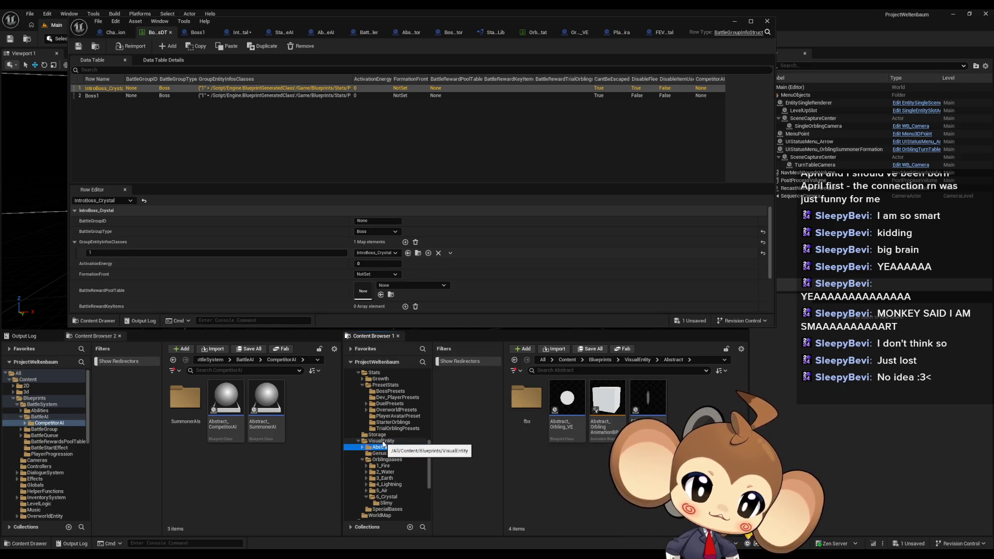
pyautogui.click(362, 460)
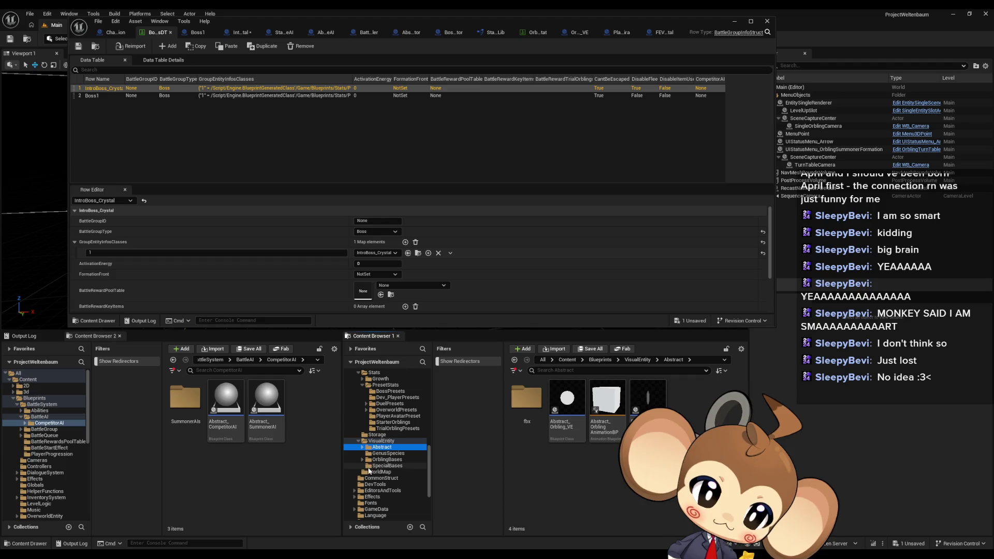
pyautogui.moveTo(386, 460); pyautogui.dragTo(391, 468)
pyautogui.click(418, 484)
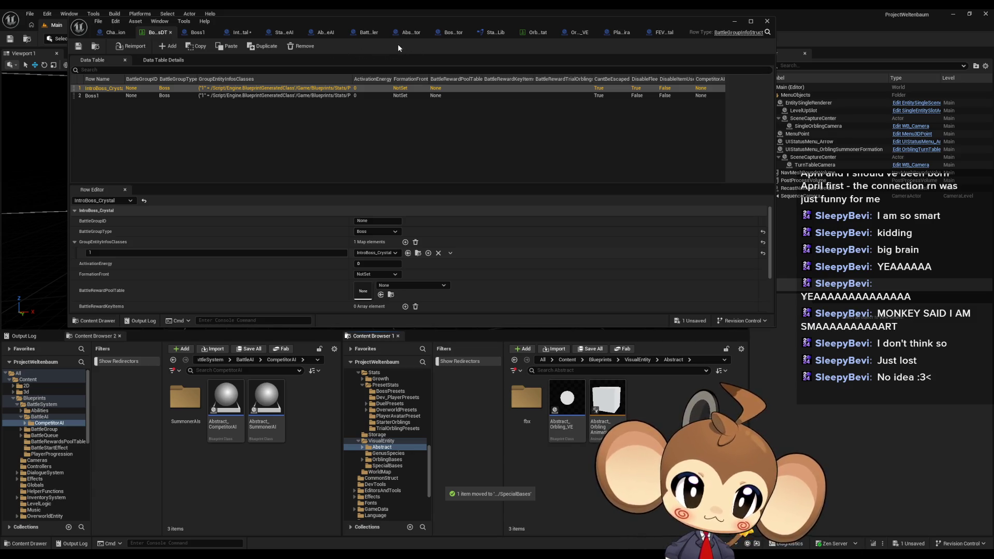
pyautogui.moveTo(400, 26)
pyautogui.mouseDown()
pyautogui.moveTo(504, 66)
pyautogui.moveTo(597, 145)
pyautogui.moveTo(424, 64)
pyautogui.moveTo(490, 78)
pyautogui.mouseUp()
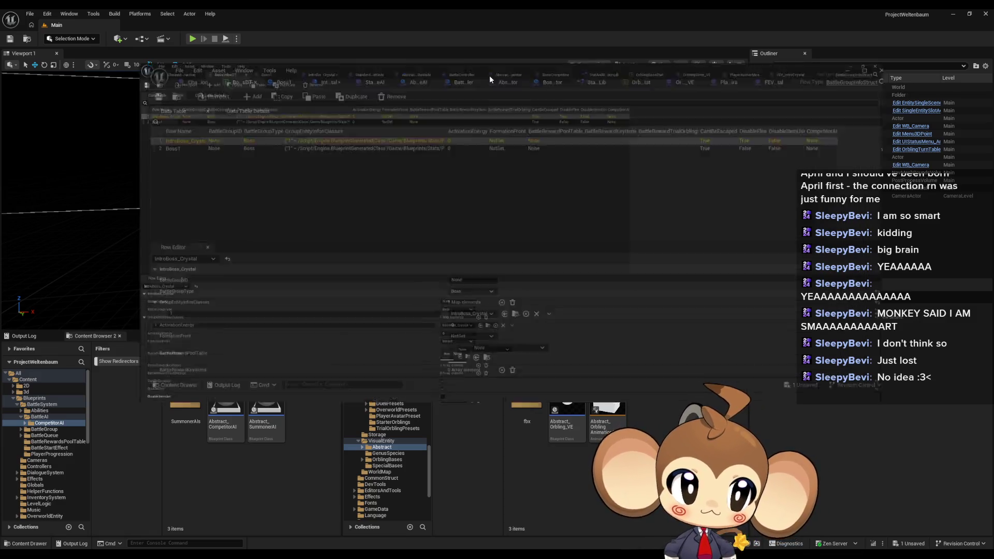
# Step: Bring the IntroBoss_Crystal blueprint forward in a repositioned floating window
pyautogui.doubleClick(490, 75)
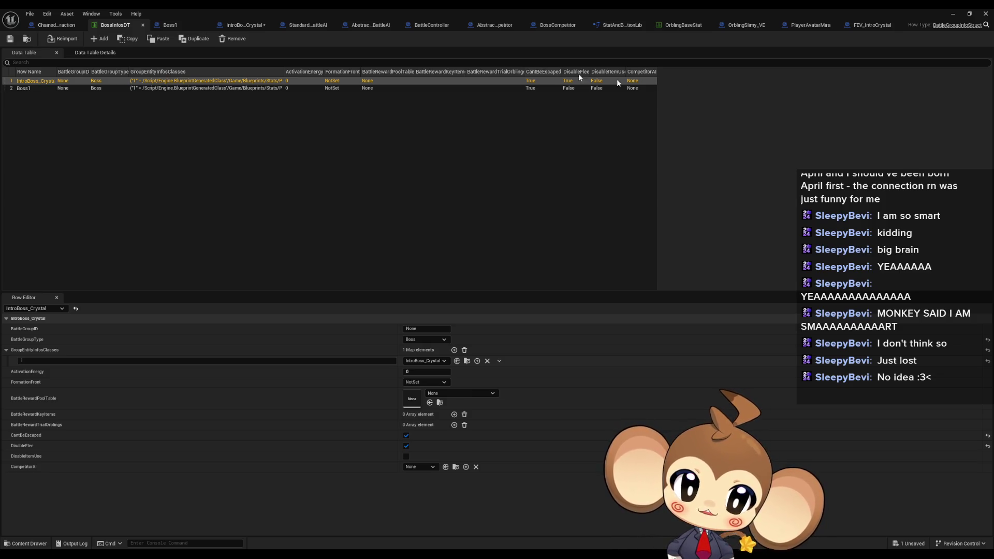
pyautogui.click(243, 24)
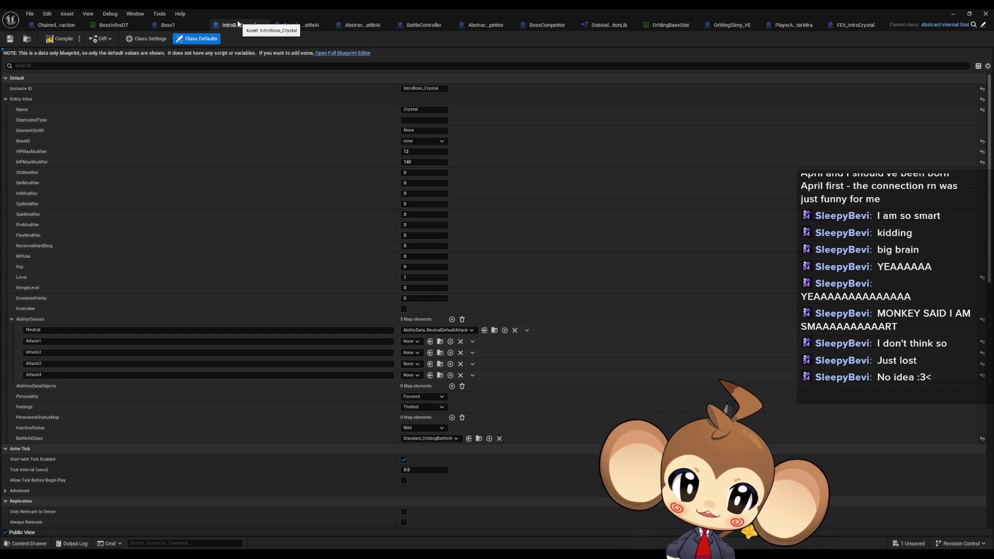
pyautogui.doubleClick(243, 24)
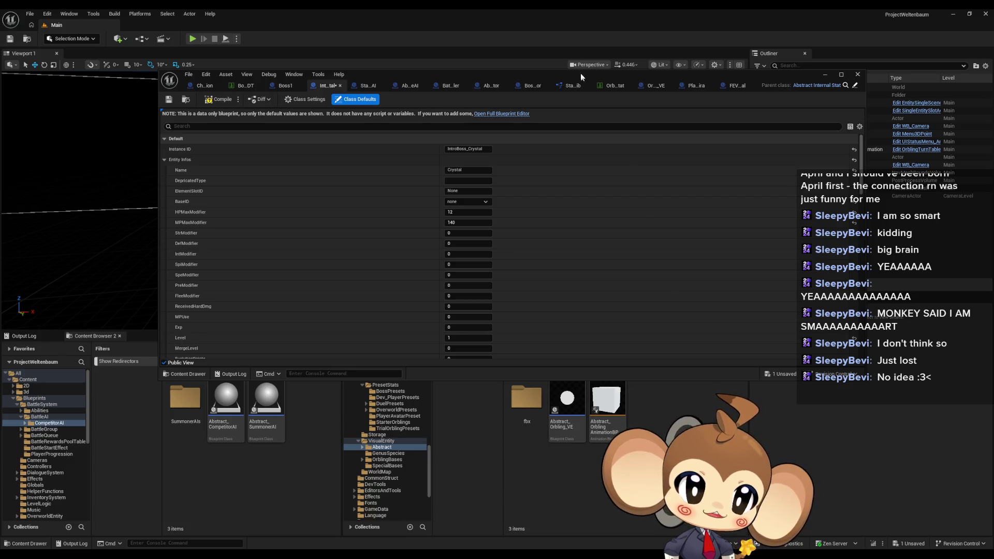
pyautogui.moveTo(577, 75); pyautogui.dragTo(523, 34)
# Step: Save the IntroBoss_Crystal asset through the Save Content dialog
pyautogui.click(567, 359)
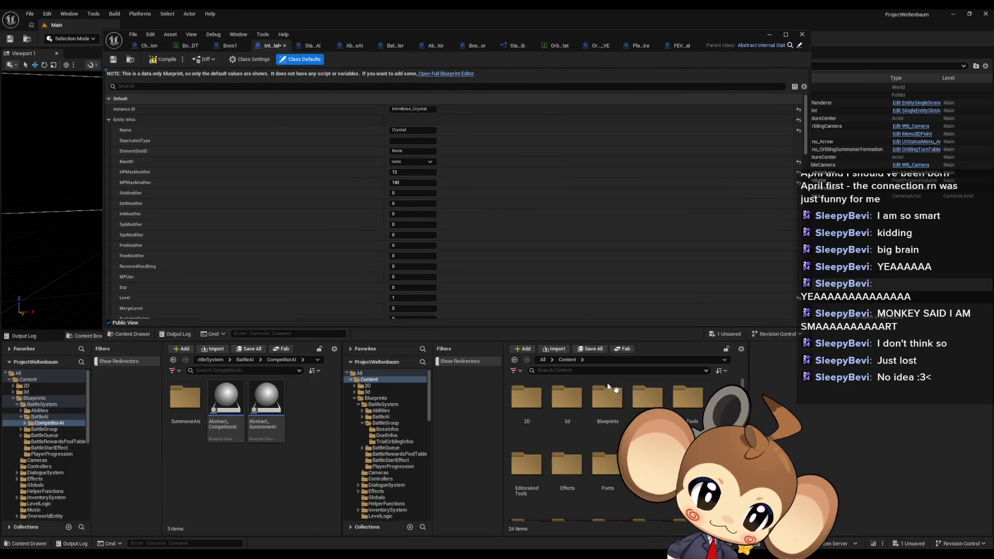
pyautogui.hotkey('ctrl', 'shift', 's')
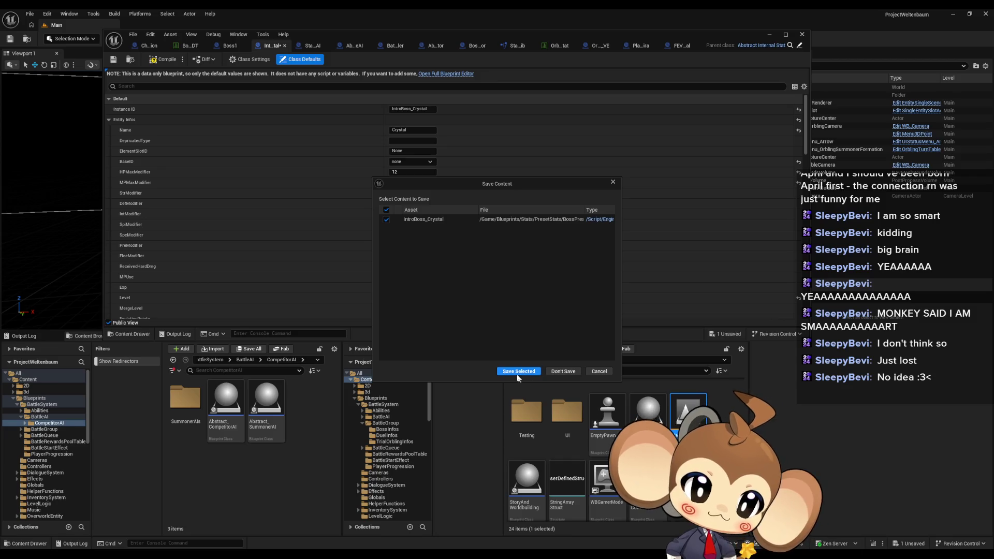
pyautogui.click(519, 371)
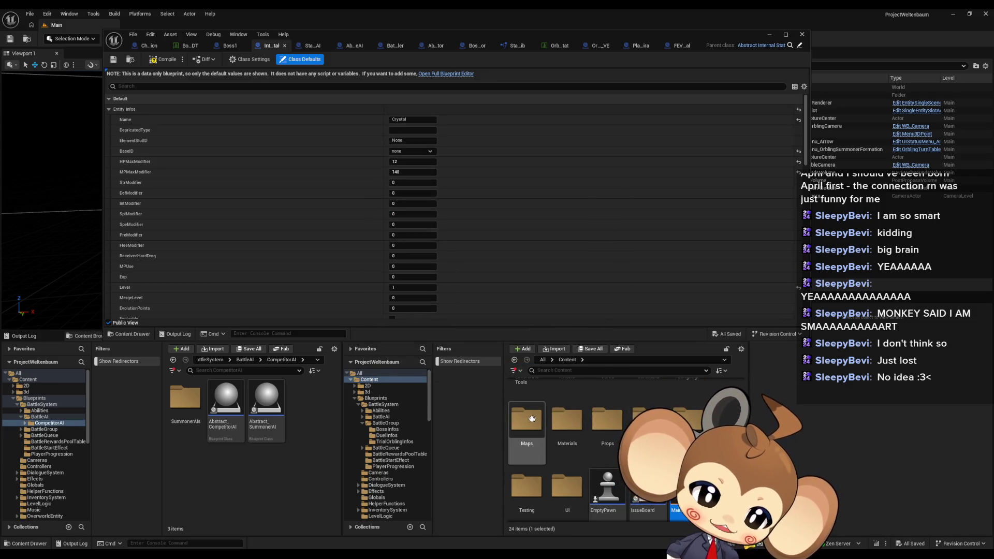
# Step: Open the VoidLevel map from Content > Maps > Intro
pyautogui.doubleClick(527, 420)
pyautogui.doubleClick(648, 420)
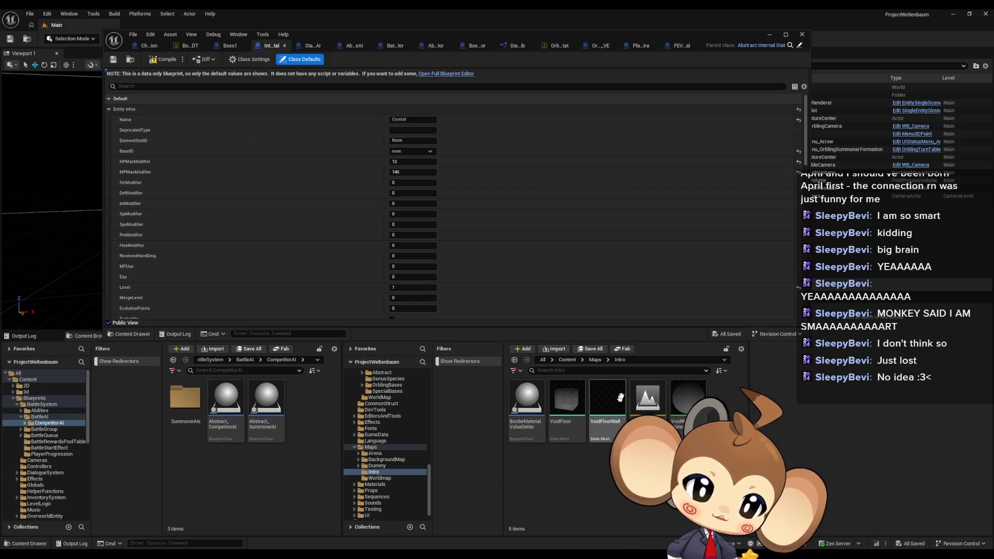
pyautogui.doubleClick(648, 399)
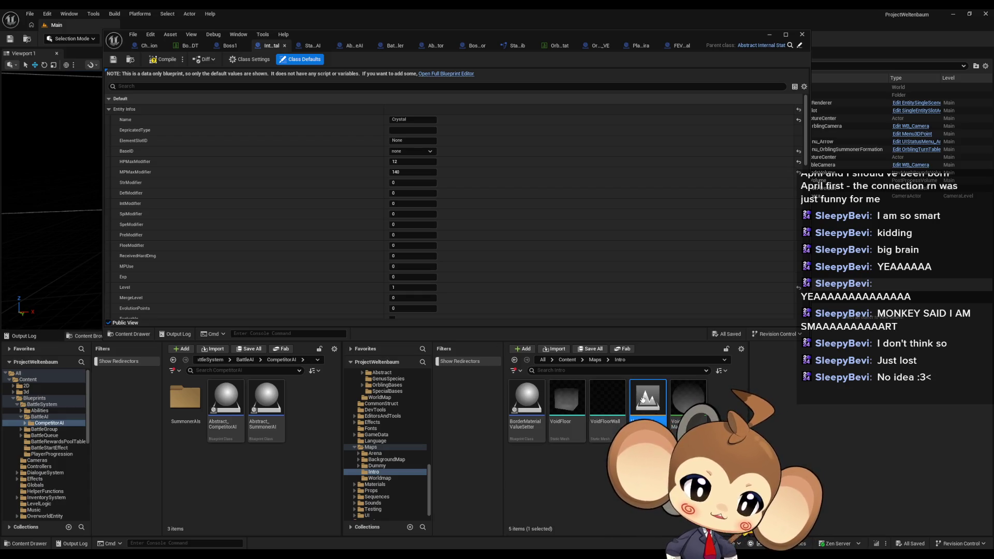
# Step: Minimize the blueprint editor and focus the viewport on ChainedCommandInteraction from the Outliner
pyautogui.click(763, 36)
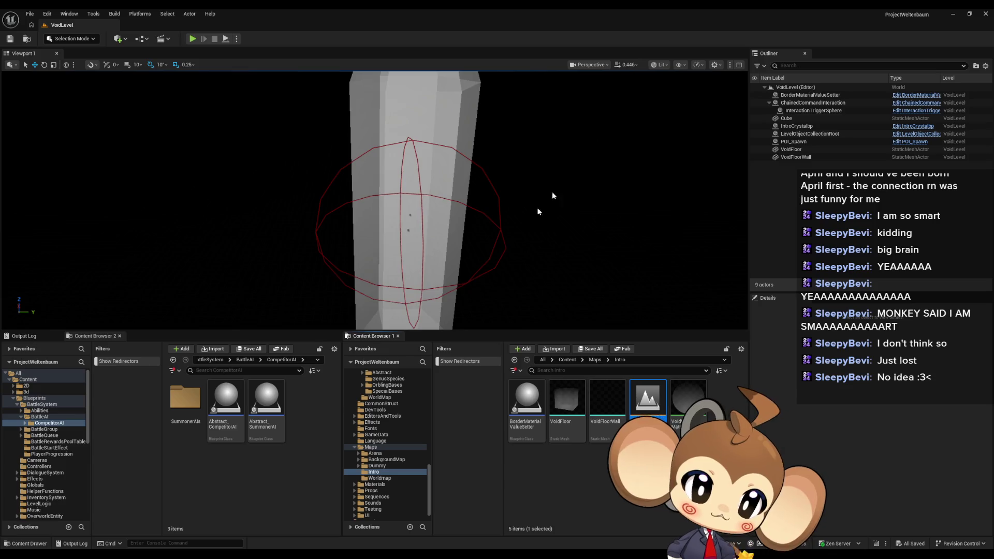
pyautogui.moveTo(536, 207); pyautogui.dragTo(512, 207)
pyautogui.doubleClick(813, 103)
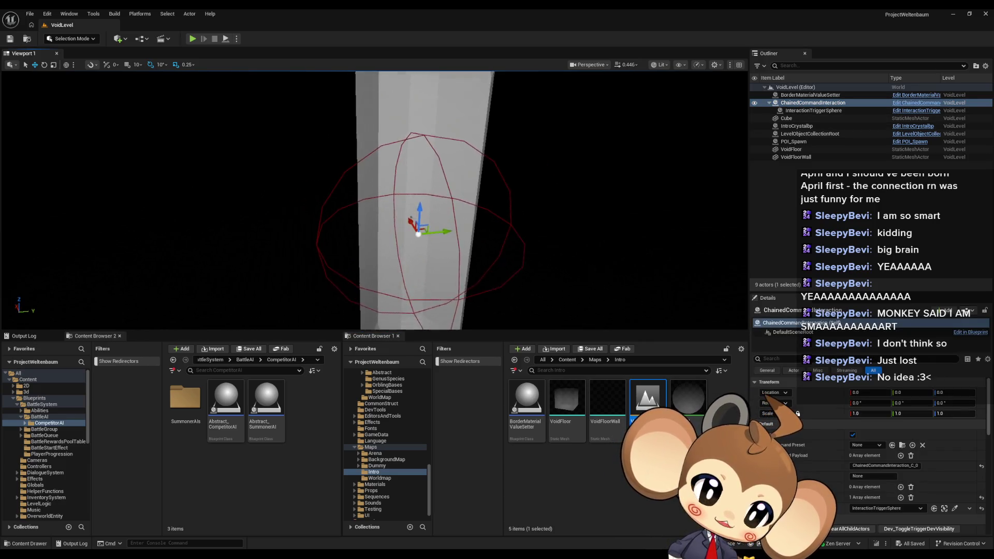
pyautogui.moveTo(492, 242)
pyautogui.mouseDown()
pyautogui.moveTo(513, 242)
pyautogui.moveTo(493, 242)
pyautogui.mouseUp()
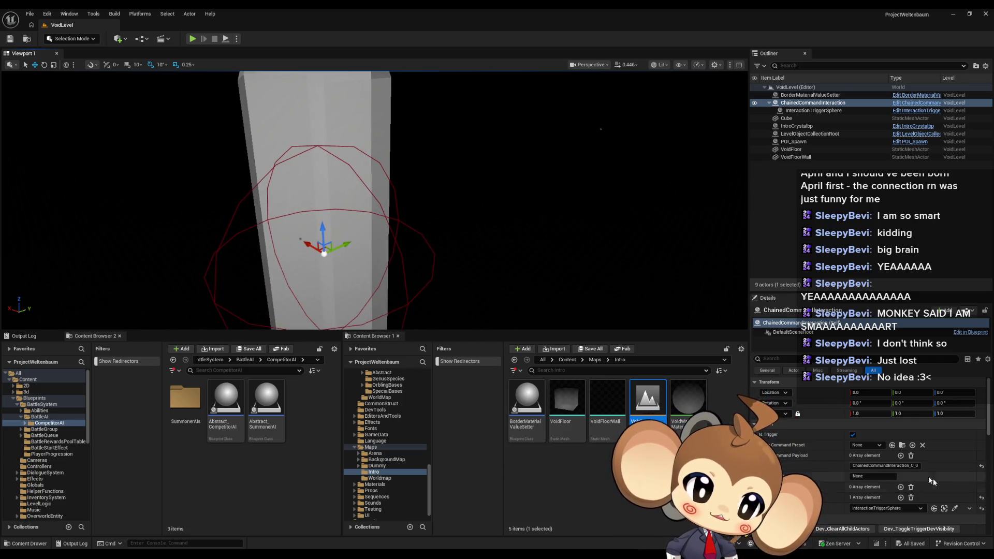
# Step: Set its Command Preset to CCP_BossFight and open that preset's blueprint
pyautogui.click(866, 444)
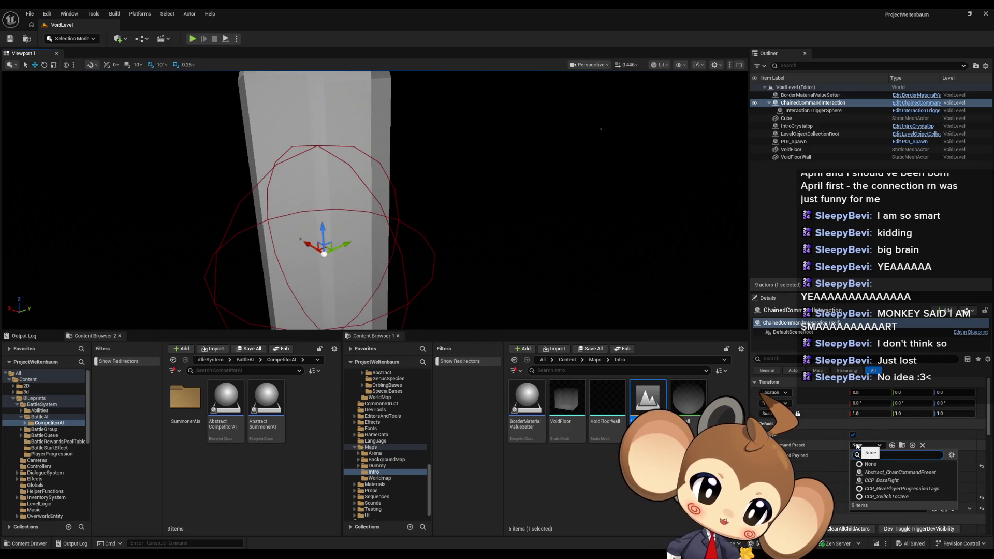
pyautogui.click(896, 480)
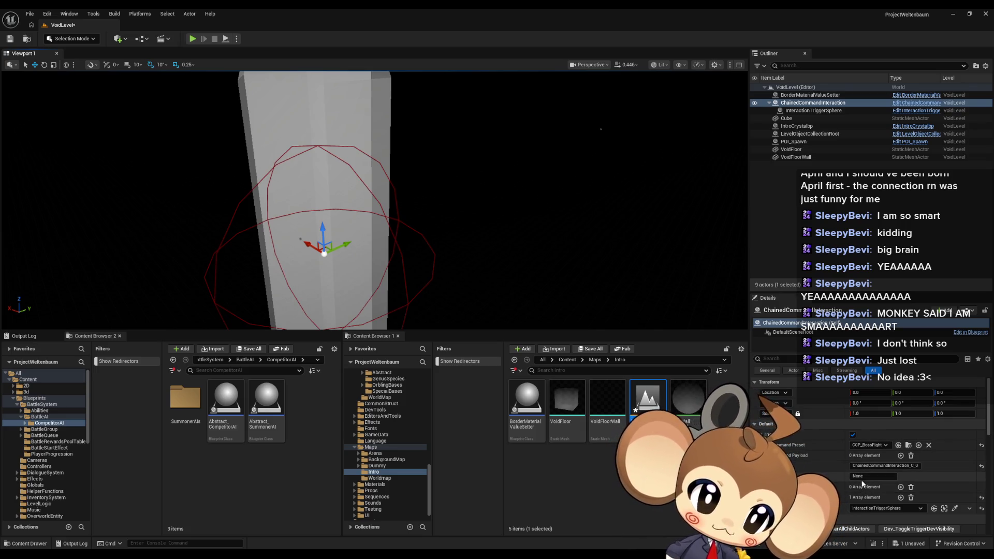
pyautogui.click(898, 446)
pyautogui.doubleClick(574, 405)
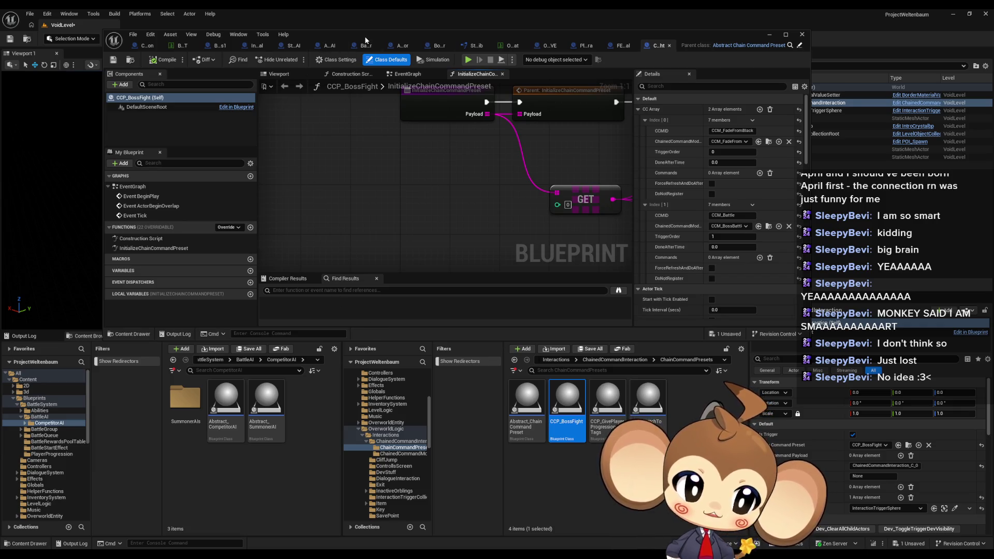
# Step: Maximize the Blueprint editor and open the StartCCM function graph
pyautogui.doubleClick(365, 41)
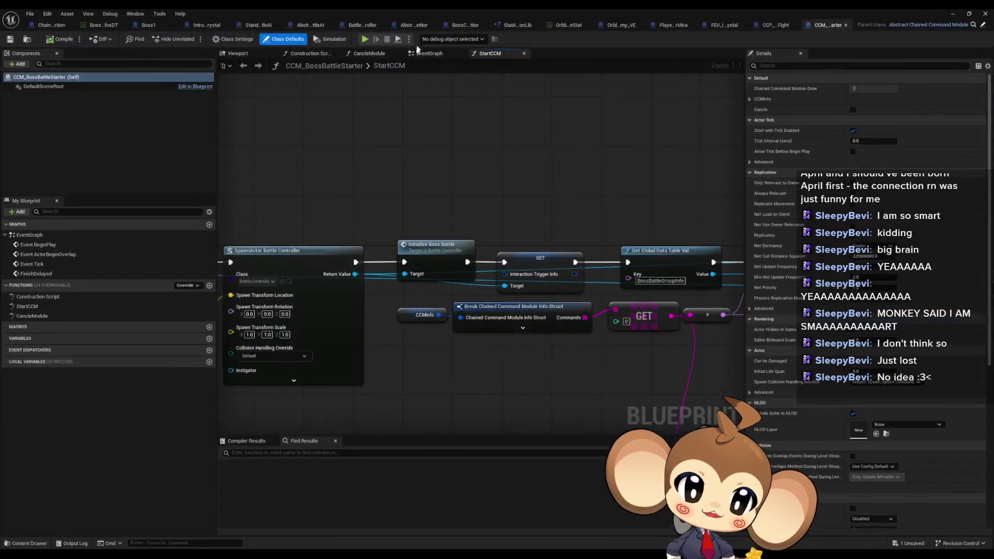
pyautogui.scroll(-4, 333, 268)
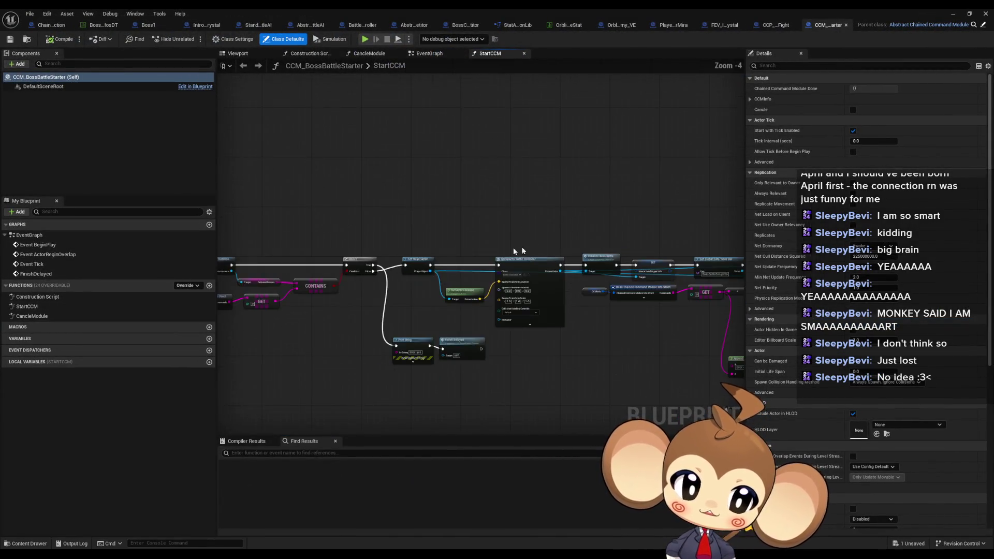
pyautogui.doubleClick(31, 316)
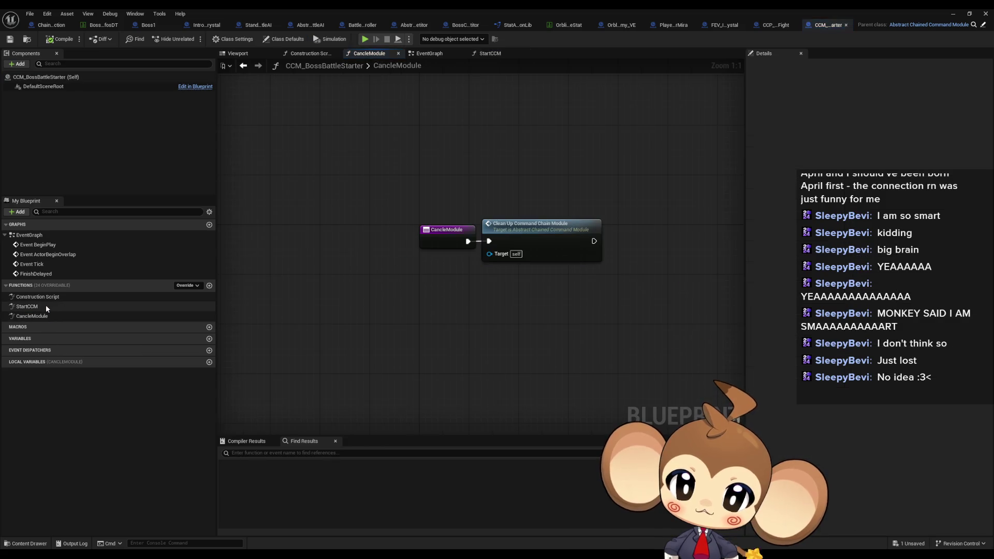
pyautogui.doubleClick(46, 306)
pyautogui.doubleClick(51, 297)
pyautogui.doubleClick(42, 305)
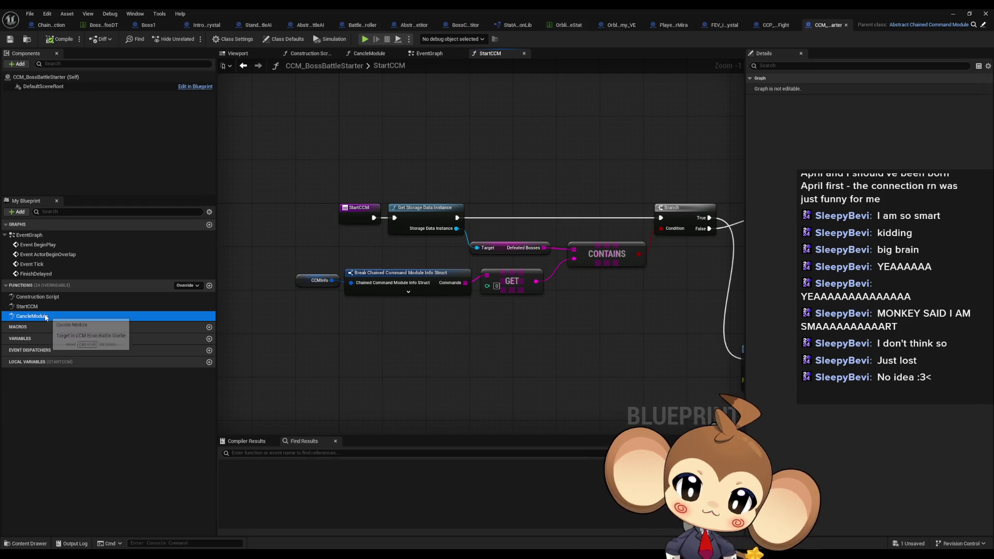
pyautogui.doubleClick(32, 316)
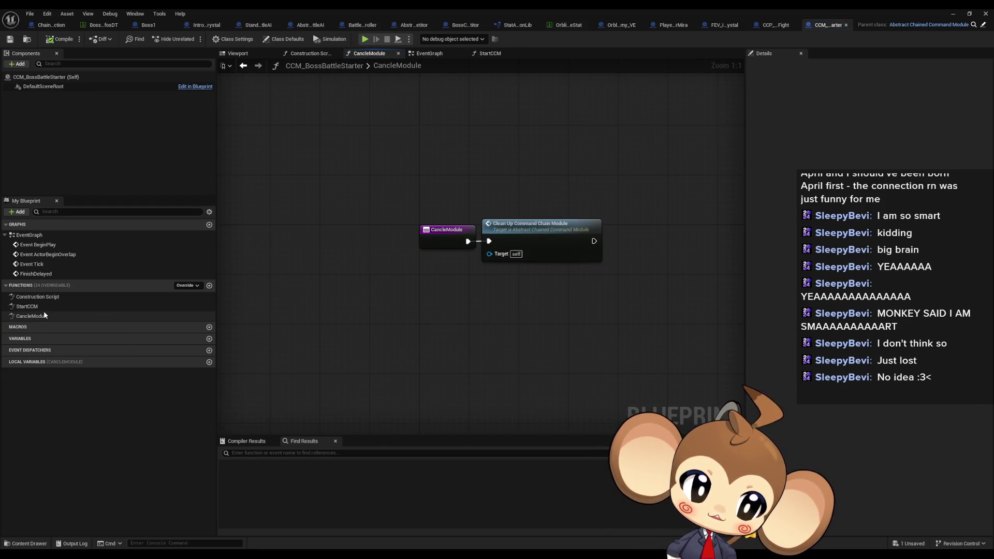
pyautogui.doubleClick(31, 307)
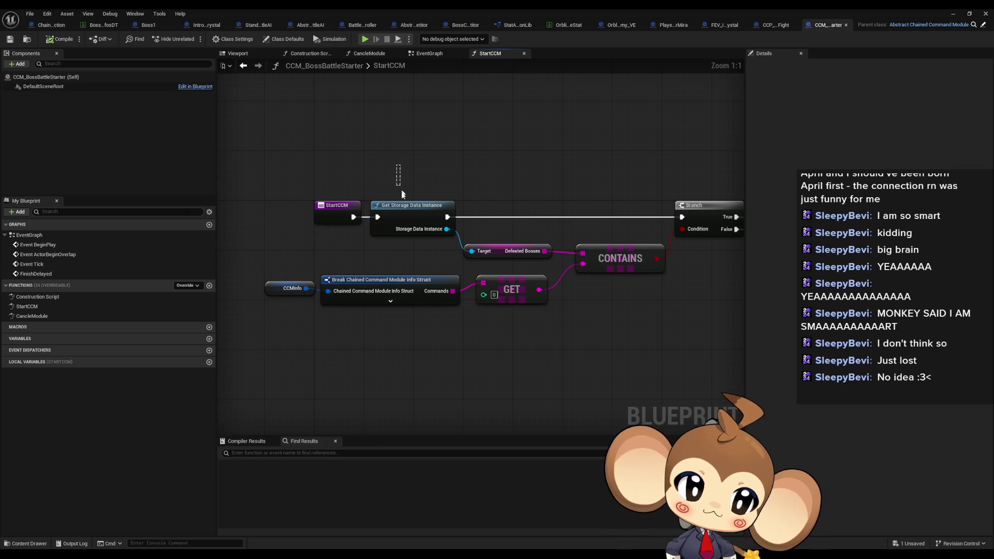
# Step: Inspect the Defeated Bosses, CCMInfo/Break, SpawnActor Battle Controller and Initialize Boss Battle nodes
pyautogui.click(409, 223)
pyautogui.click(490, 253)
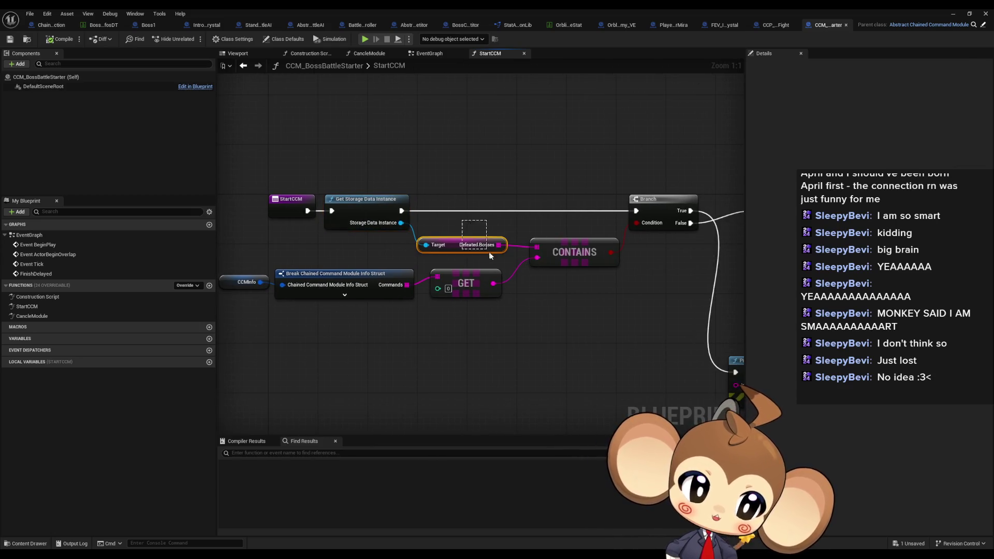
pyautogui.moveTo(549, 287); pyautogui.dragTo(603, 293)
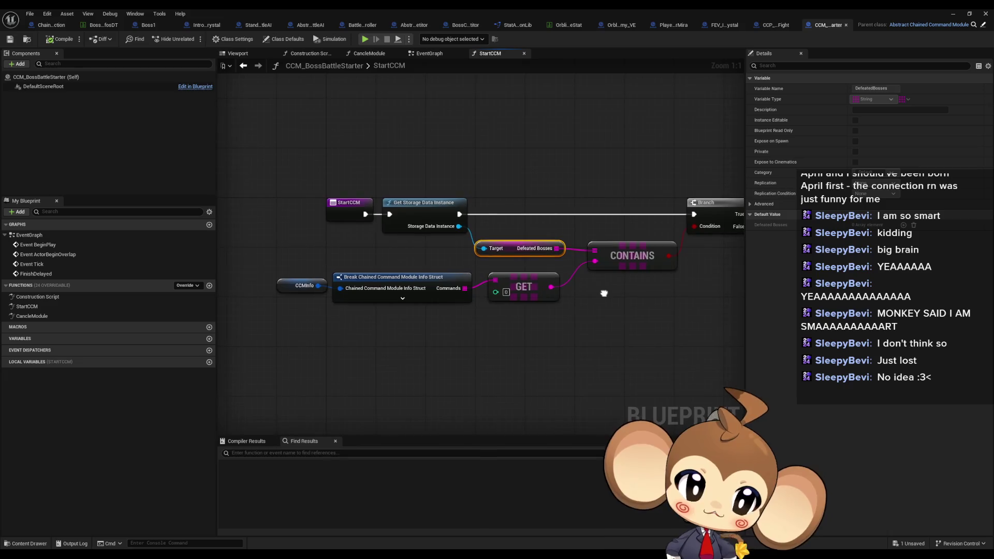
pyautogui.moveTo(262, 266); pyautogui.dragTo(486, 315)
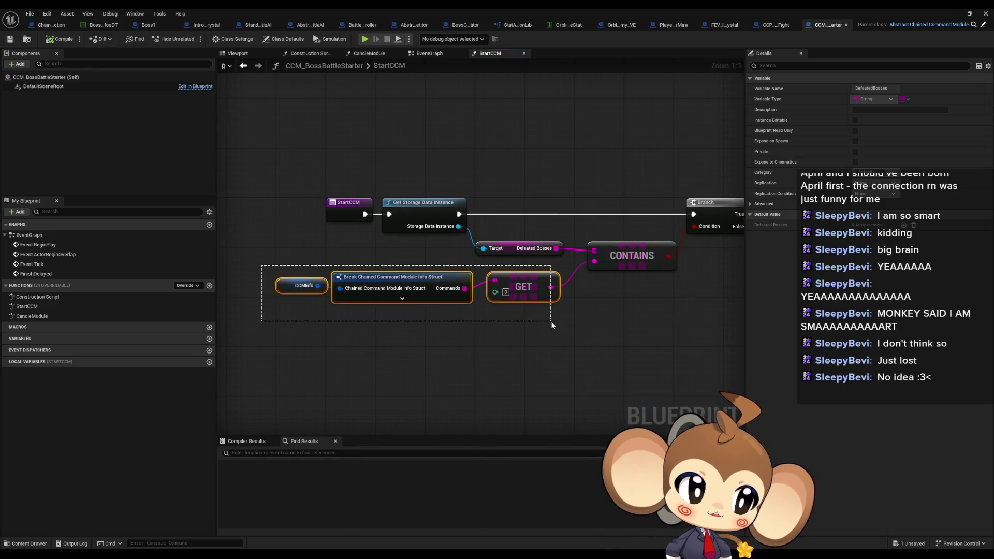
pyautogui.moveTo(551, 327); pyautogui.dragTo(551, 329)
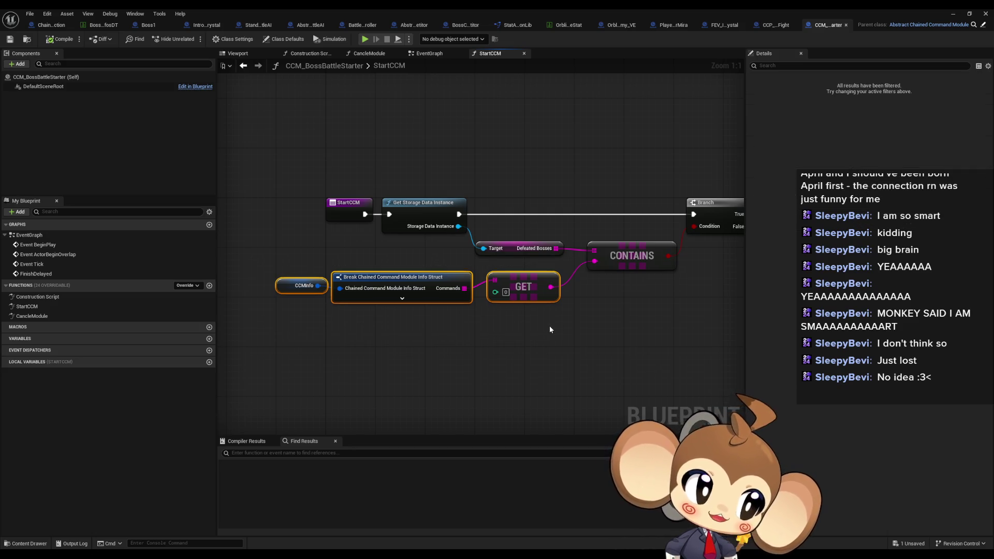
pyautogui.moveTo(624, 307)
pyautogui.mouseDown()
pyautogui.moveTo(444, 282)
pyautogui.moveTo(439, 271)
pyautogui.moveTo(496, 309)
pyautogui.moveTo(430, 309)
pyautogui.moveTo(404, 273)
pyautogui.moveTo(273, 263)
pyautogui.mouseUp()
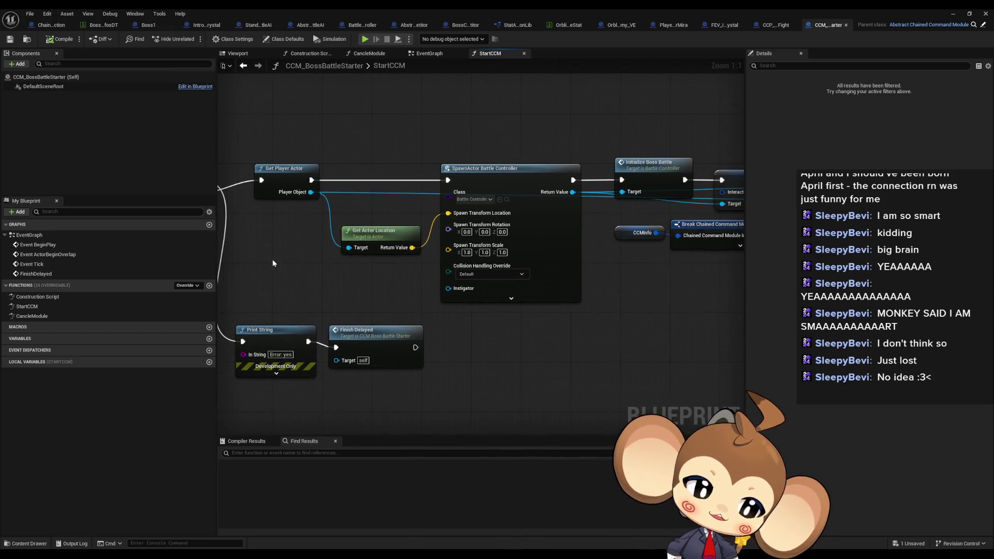
pyautogui.click(498, 187)
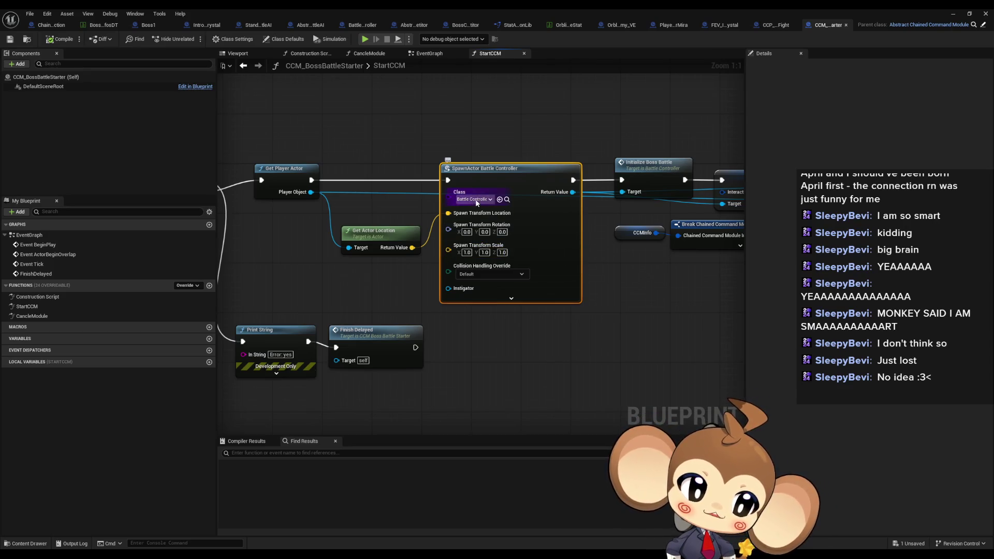
pyautogui.click(647, 165)
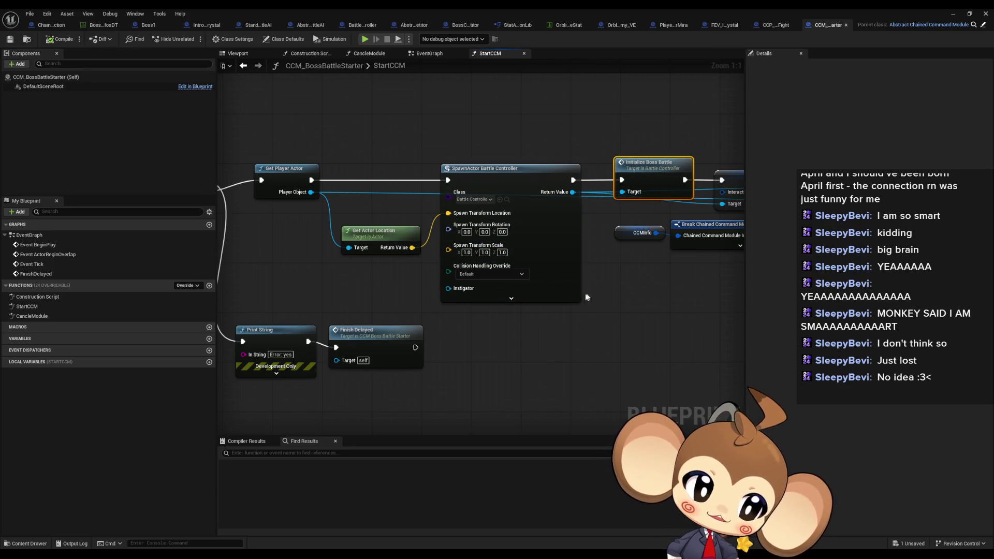
pyautogui.moveTo(585, 296)
pyautogui.mouseDown()
pyautogui.moveTo(688, 255)
pyautogui.moveTo(368, 268)
pyautogui.moveTo(219, 285)
pyautogui.mouseUp()
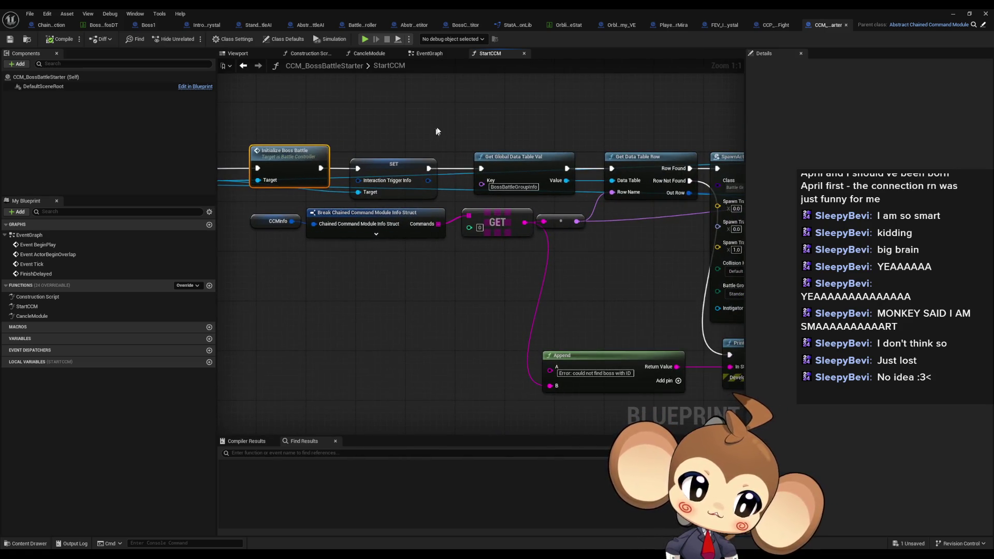
# Step: Examine the Get Global Data Table Val, Break, GET and CCMInfo nodes, then restore the window
pyautogui.click(550, 193)
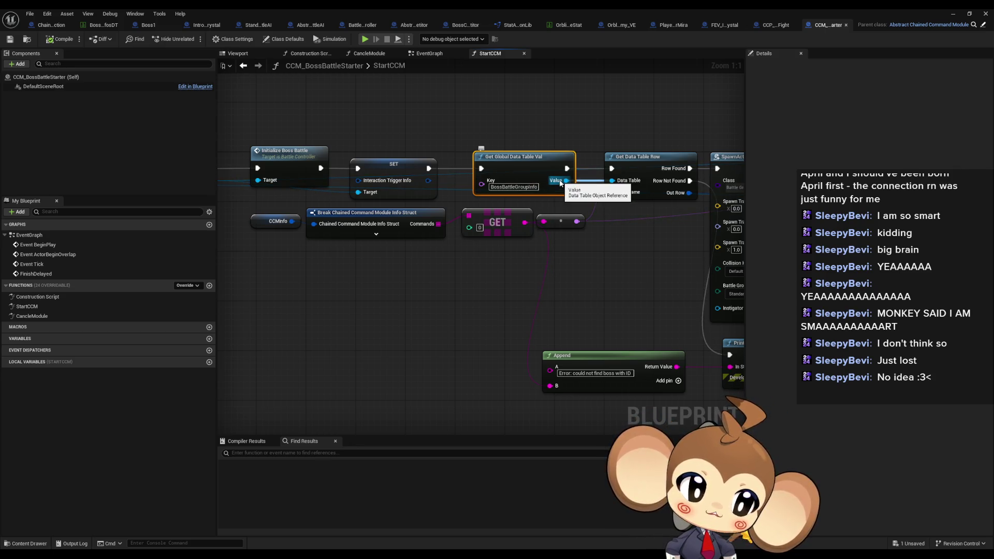
pyautogui.moveTo(559, 180); pyautogui.dragTo(484, 182)
pyautogui.moveTo(274, 248)
pyautogui.mouseDown()
pyautogui.moveTo(274, 231)
pyautogui.moveTo(387, 230)
pyautogui.mouseUp()
pyautogui.keyDown('shift'); pyautogui.click(314, 222); pyautogui.keyUp('shift')
pyautogui.click(373, 212)
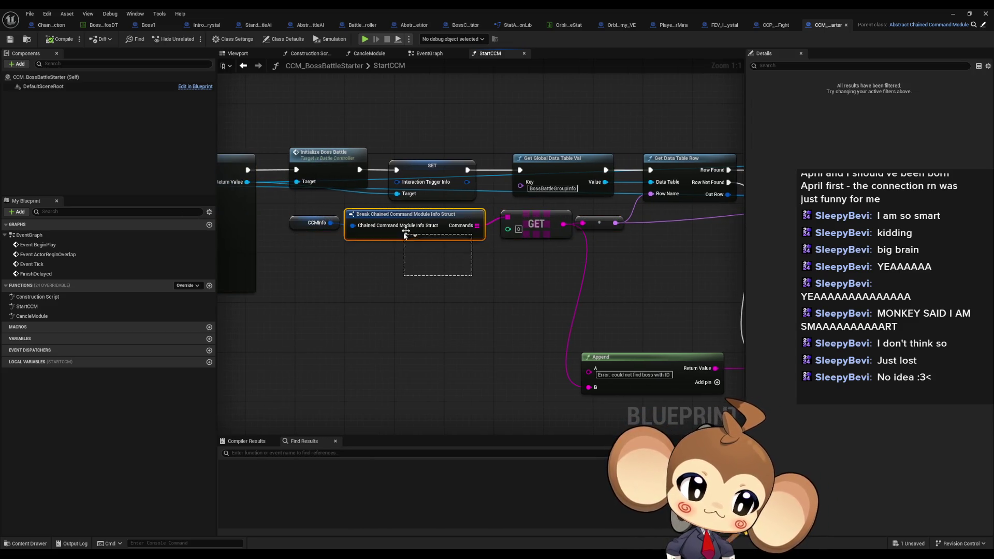
pyautogui.click(538, 227)
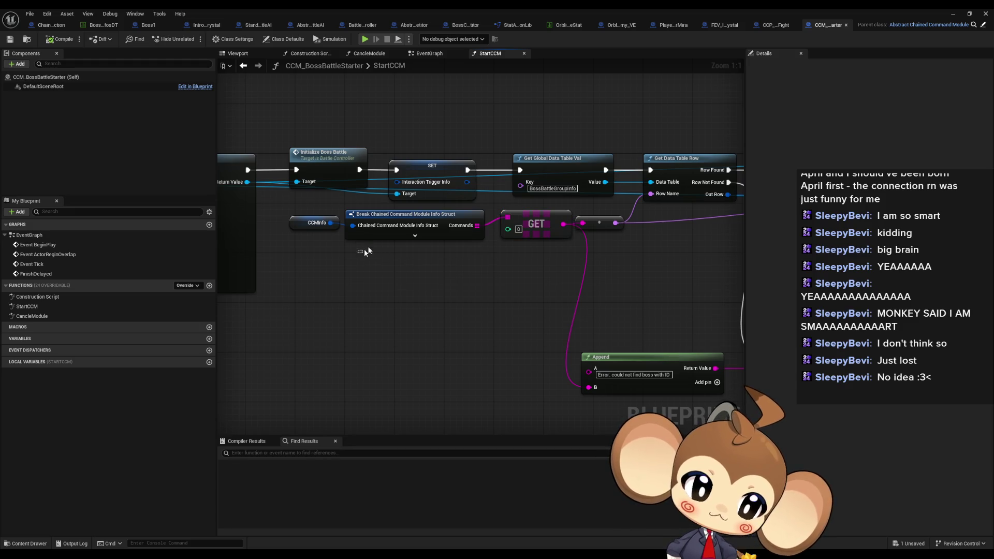
pyautogui.click(388, 234)
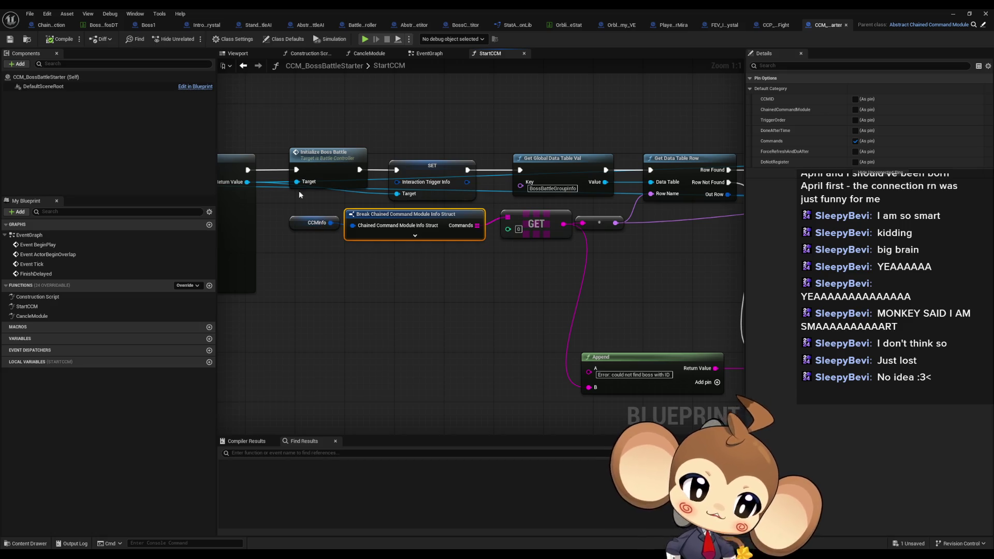
pyautogui.moveTo(300, 192); pyautogui.dragTo(312, 235)
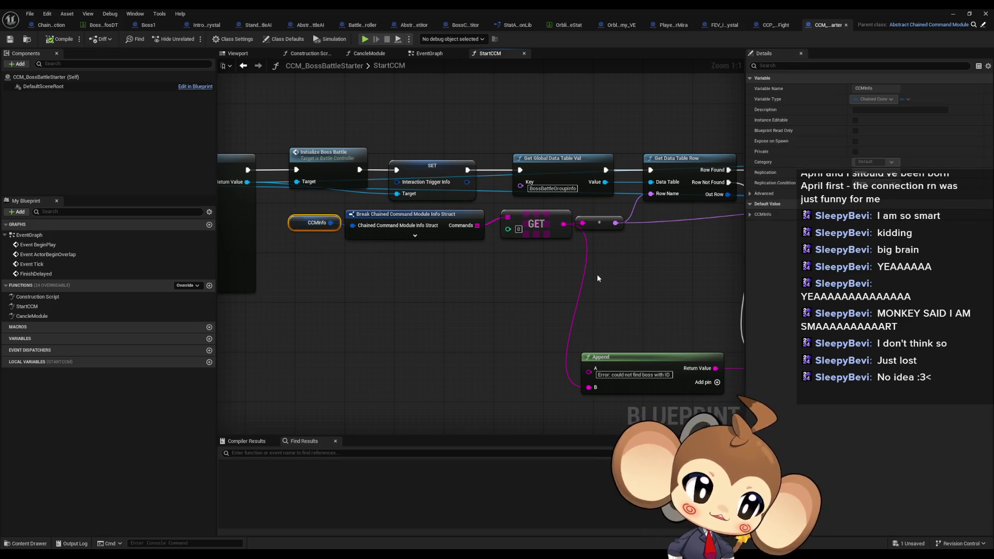
pyautogui.moveTo(597, 274); pyautogui.dragTo(447, 250)
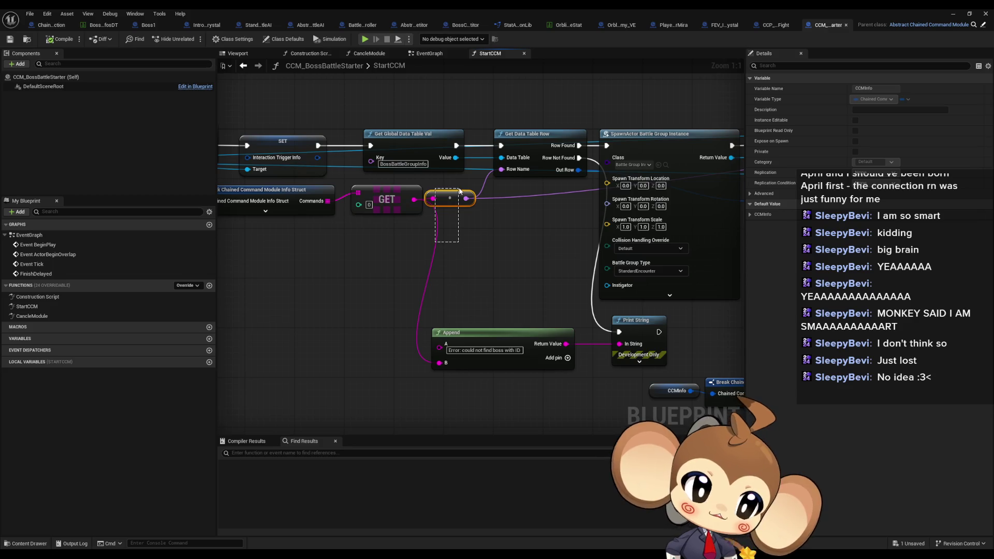
pyautogui.moveTo(459, 191); pyautogui.dragTo(459, 191)
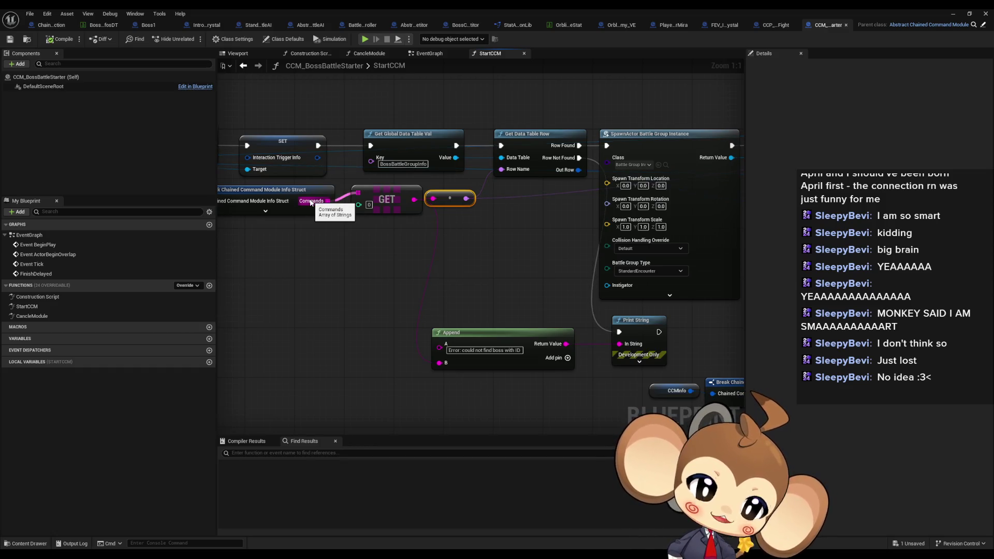
pyautogui.doubleClick(694, 13)
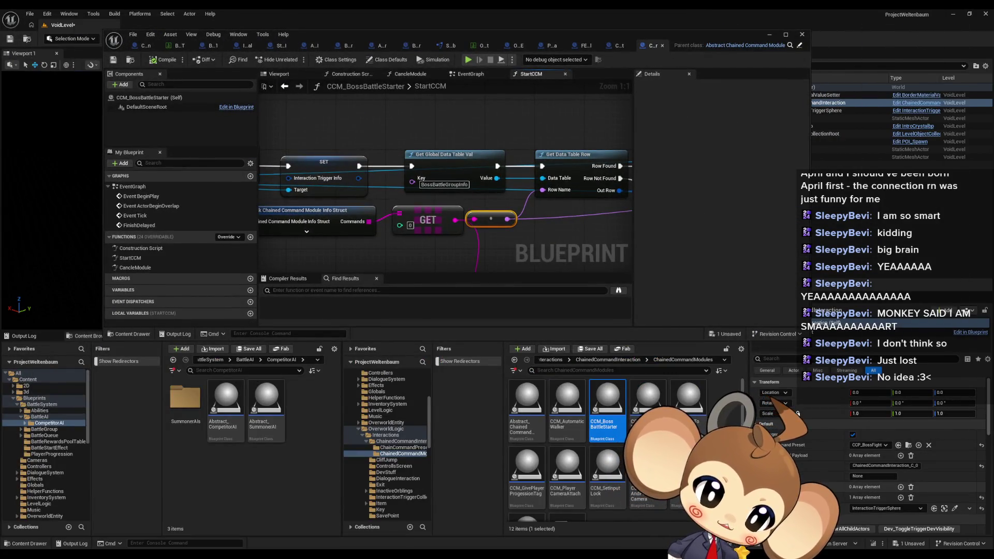
# Step: Shift the Blueprint window aside to see the level, maximize it again, and bring up CCP_BossFight
pyautogui.scroll(-1, 889, 482)
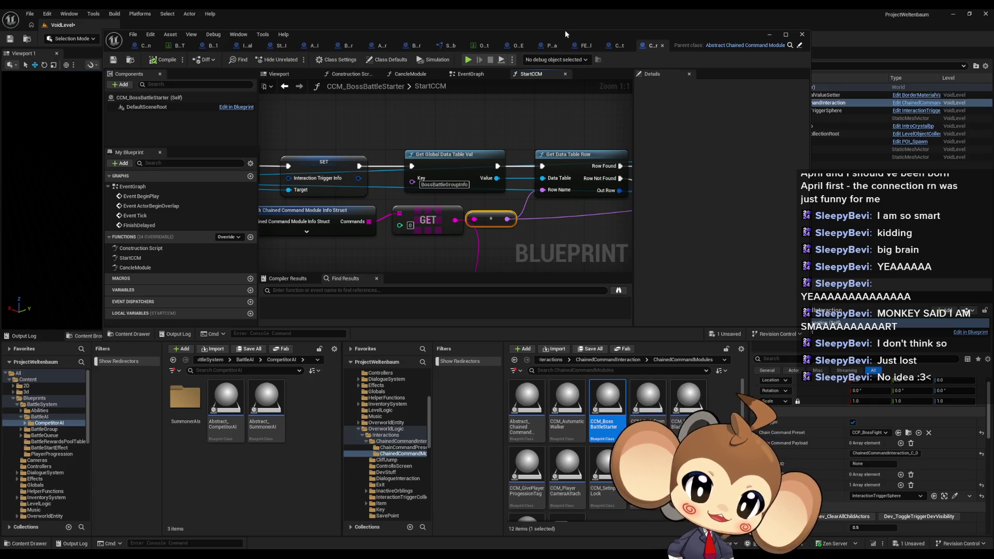
pyautogui.moveTo(562, 32); pyautogui.dragTo(635, 147)
pyautogui.doubleClick(635, 147)
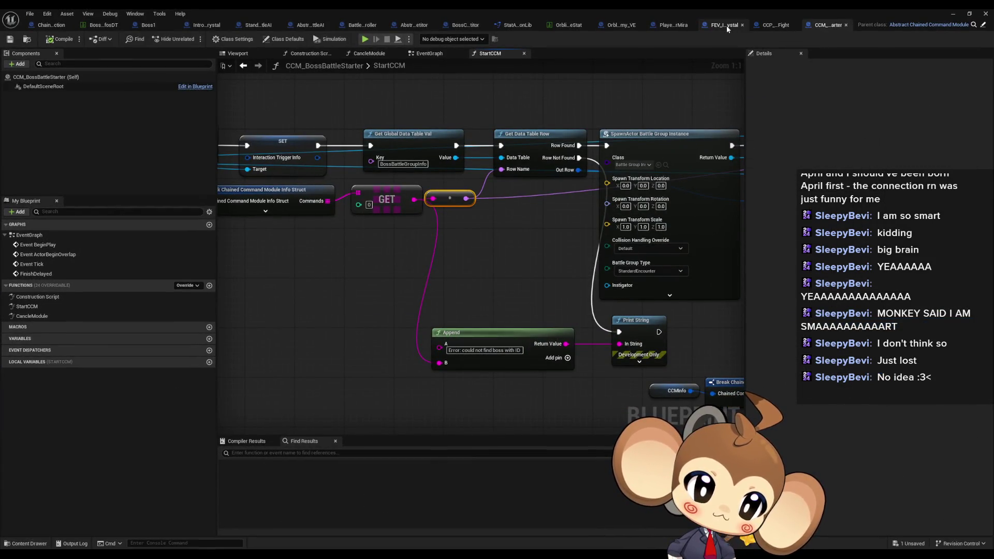
pyautogui.click(769, 26)
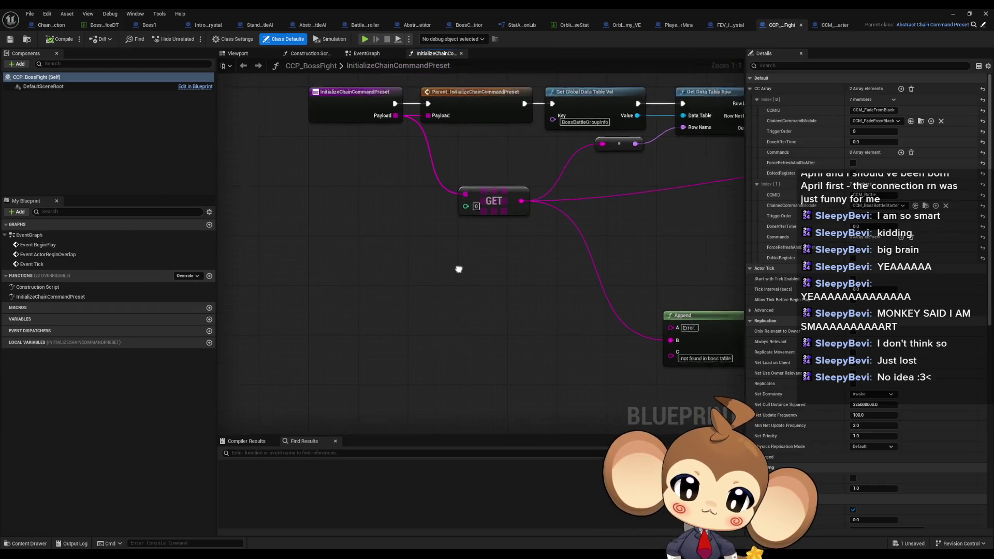
# Step: Inspect the InitializeChainCommandPreset graph's parent call and data table lookup nodes
pyautogui.scroll(-3, 466, 259)
pyautogui.scroll(3, 492, 311)
pyautogui.click(336, 209)
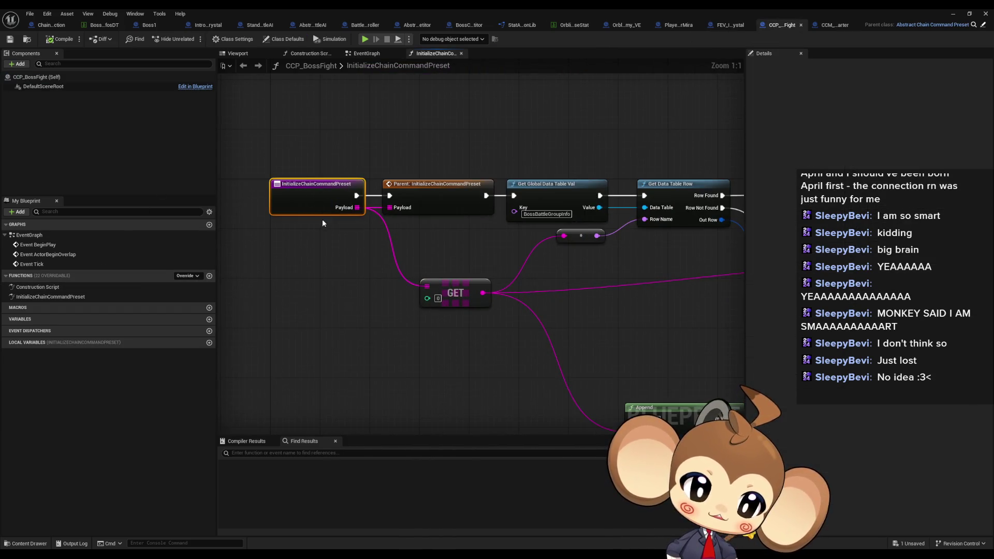
pyautogui.moveTo(417, 155)
pyautogui.mouseDown()
pyautogui.moveTo(455, 217)
pyautogui.moveTo(407, 205)
pyautogui.mouseUp()
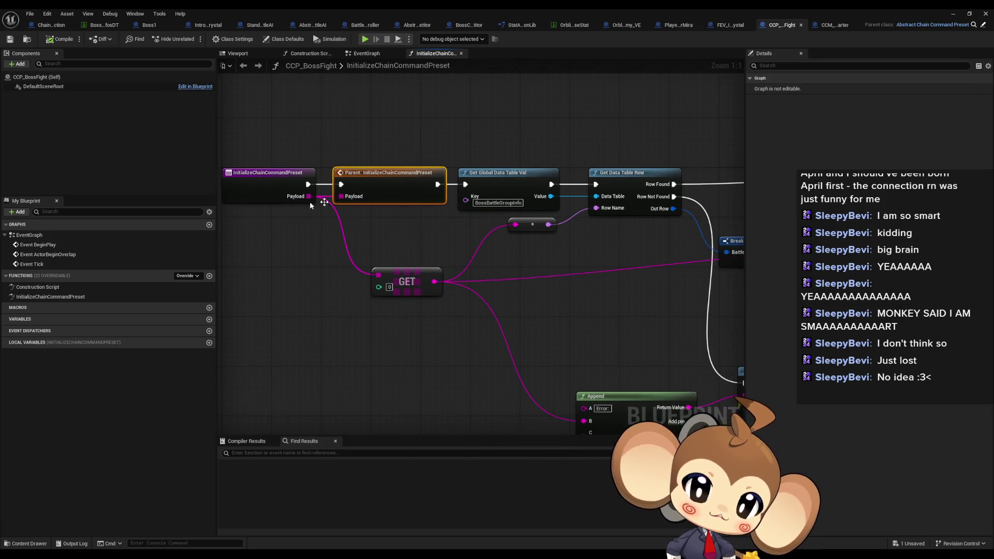
pyautogui.click(513, 187)
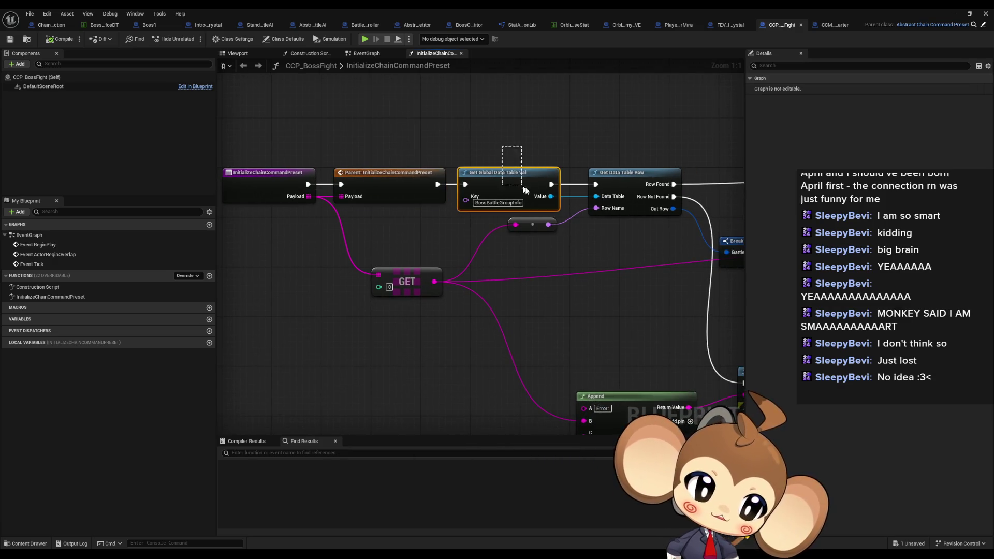
pyautogui.moveTo(574, 168); pyautogui.dragTo(495, 156)
pyautogui.click(538, 171)
pyautogui.scroll(-3, 341, 262)
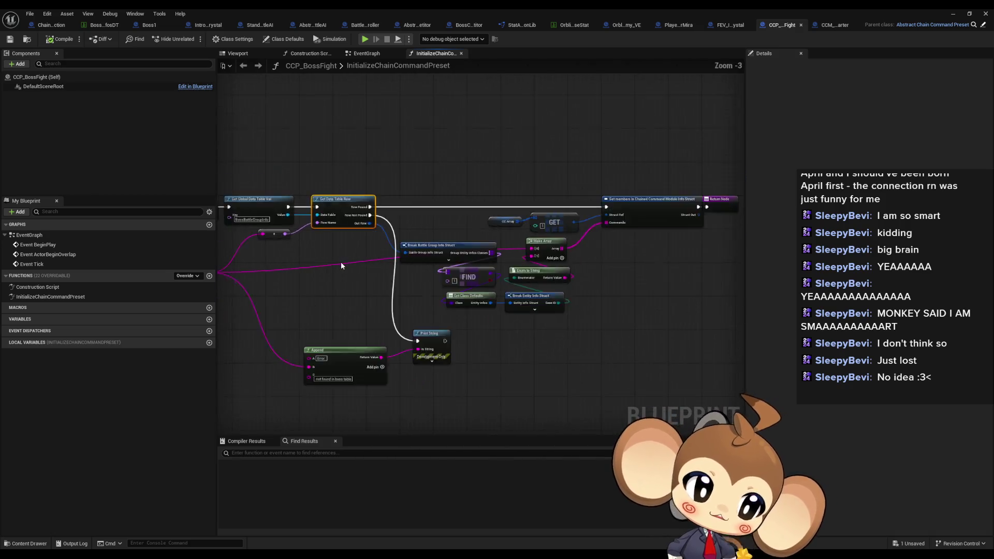
pyautogui.scroll(3, 495, 188)
pyautogui.moveTo(629, 263); pyautogui.dragTo(447, 240)
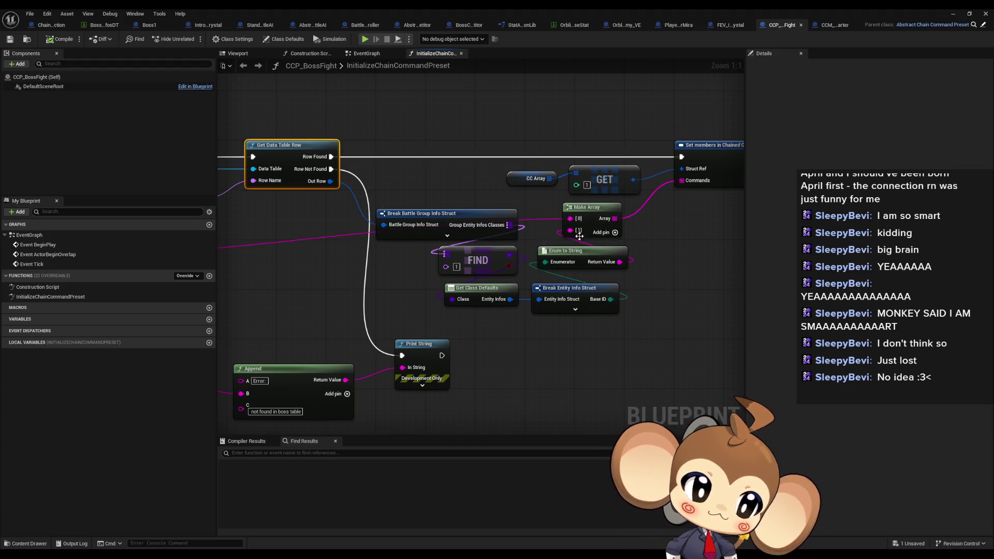
pyautogui.moveTo(633, 355); pyautogui.dragTo(436, 244)
pyautogui.moveTo(304, 281); pyautogui.dragTo(620, 298)
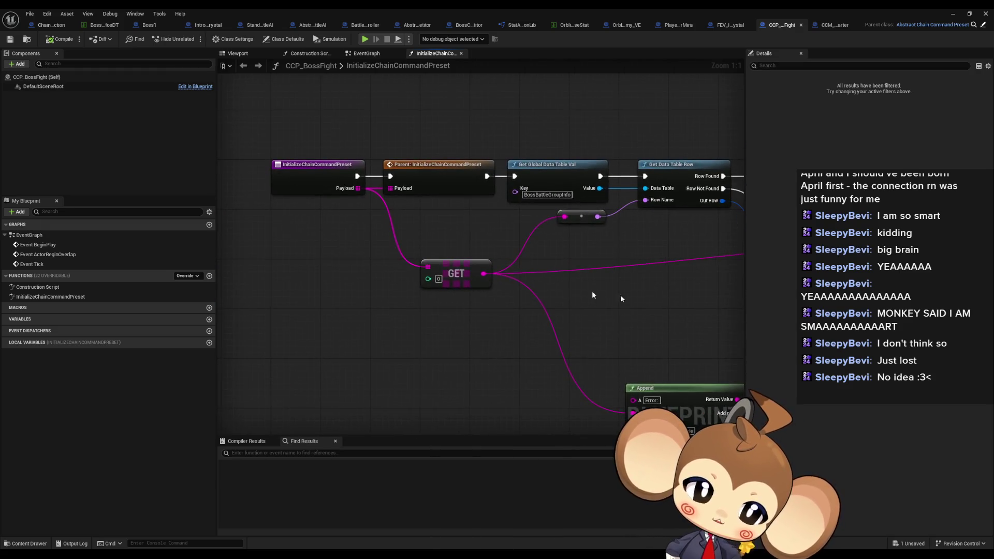
pyautogui.moveTo(439, 251); pyautogui.dragTo(607, 313)
# Step: Find references to InitializeChainCommandPreset and centre its call in ChainedCommandInteraction
pyautogui.rightClick(309, 177)
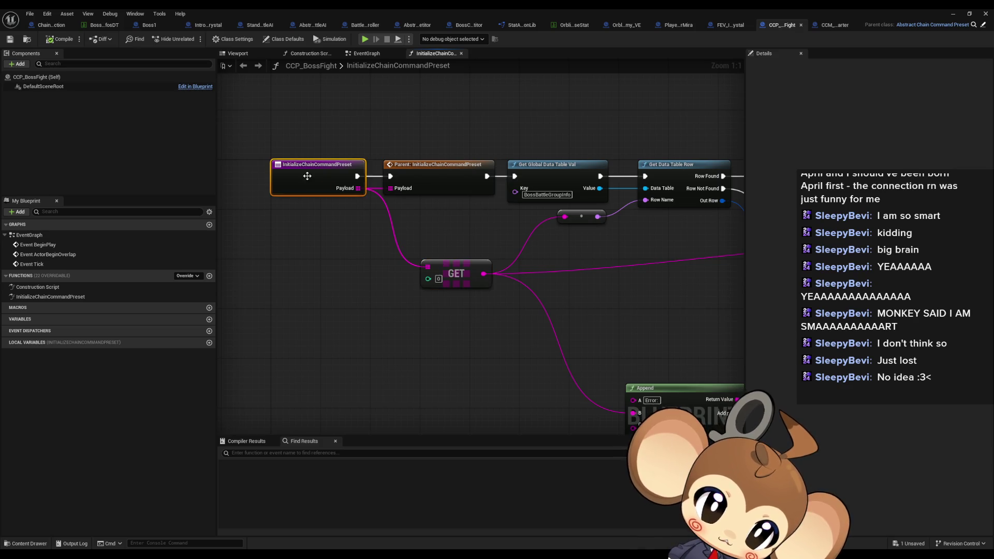
pyautogui.moveTo(357, 258)
pyautogui.click(413, 282)
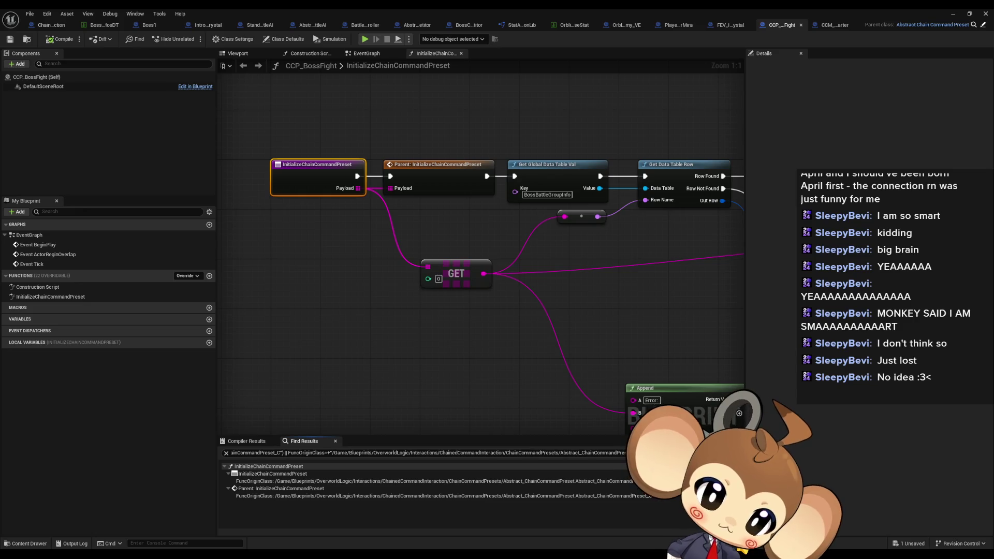
pyautogui.press('f')
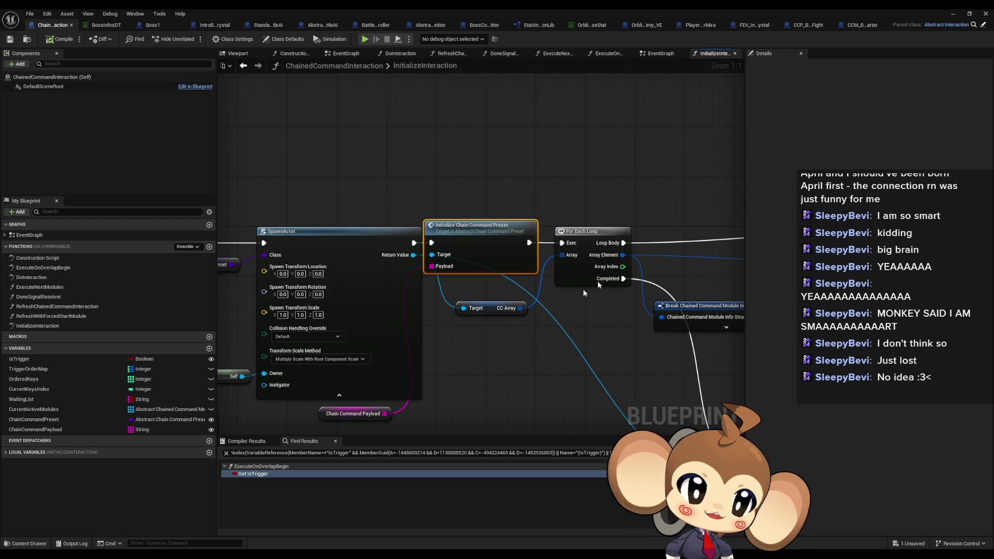
# Step: View the string Chain Command Payload variable's details, then shrink the Blueprint window over VoidLevel
pyautogui.moveTo(540, 314)
pyautogui.mouseDown()
pyautogui.moveTo(582, 227)
pyautogui.moveTo(577, 217)
pyautogui.mouseUp()
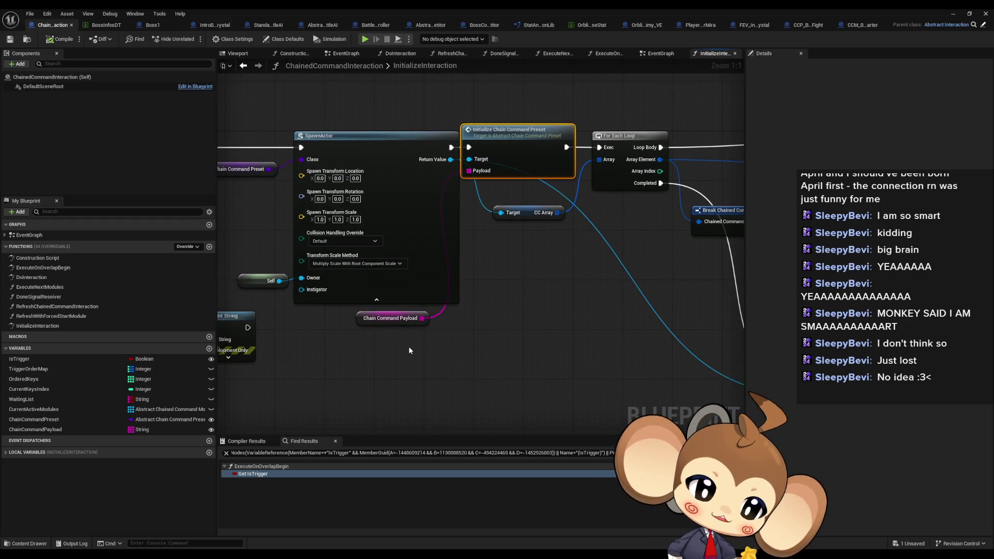
pyautogui.click(396, 319)
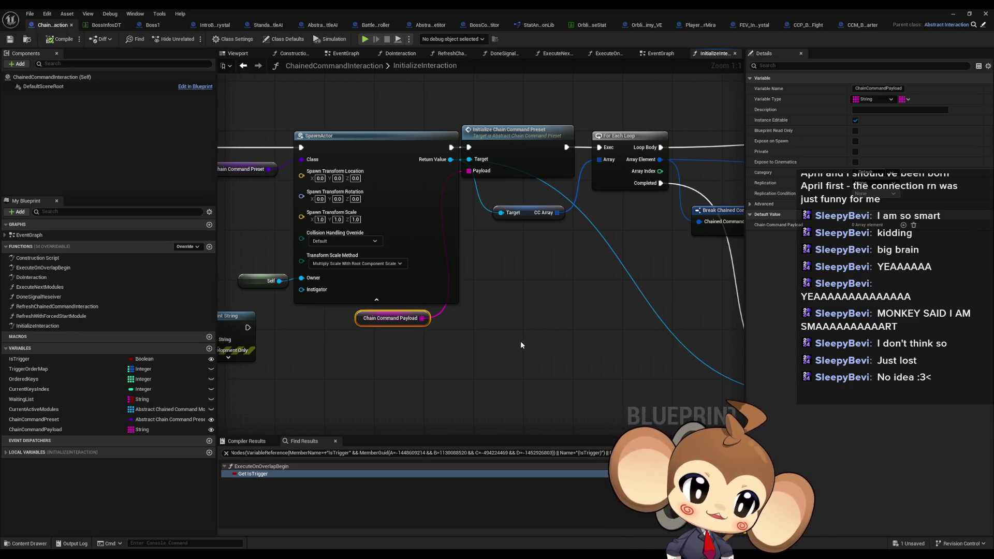
pyautogui.doubleClick(478, 8)
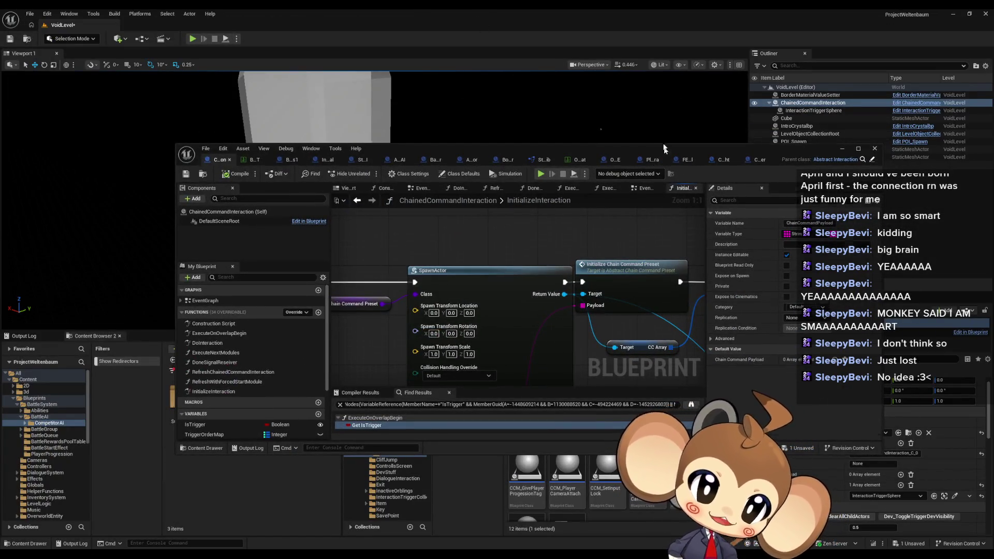
# Step: Add one Chain Command Payload element and paste the IntroBoss_Crystal row name from the BattleGroup table into it
pyautogui.moveTo(664, 149); pyautogui.dragTo(626, 33)
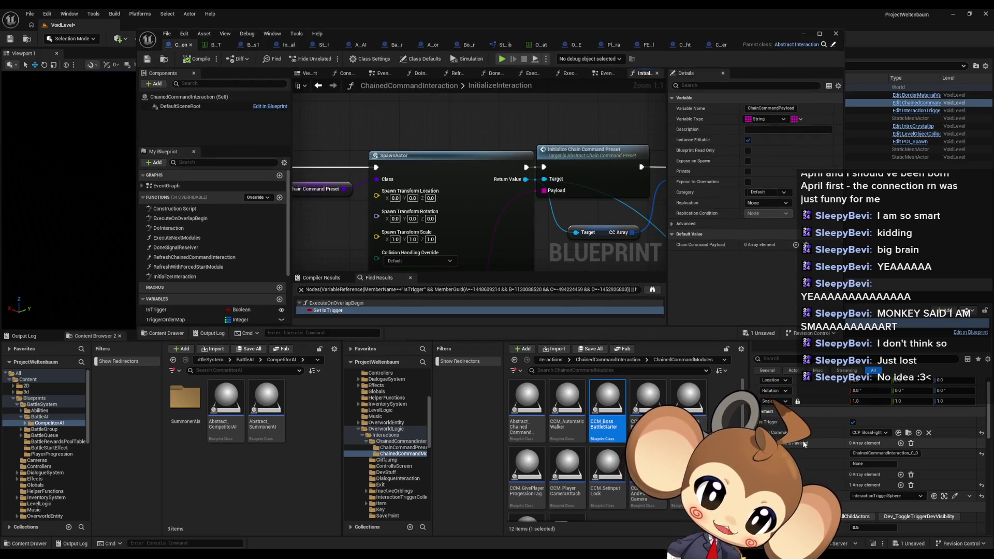
pyautogui.click(900, 444)
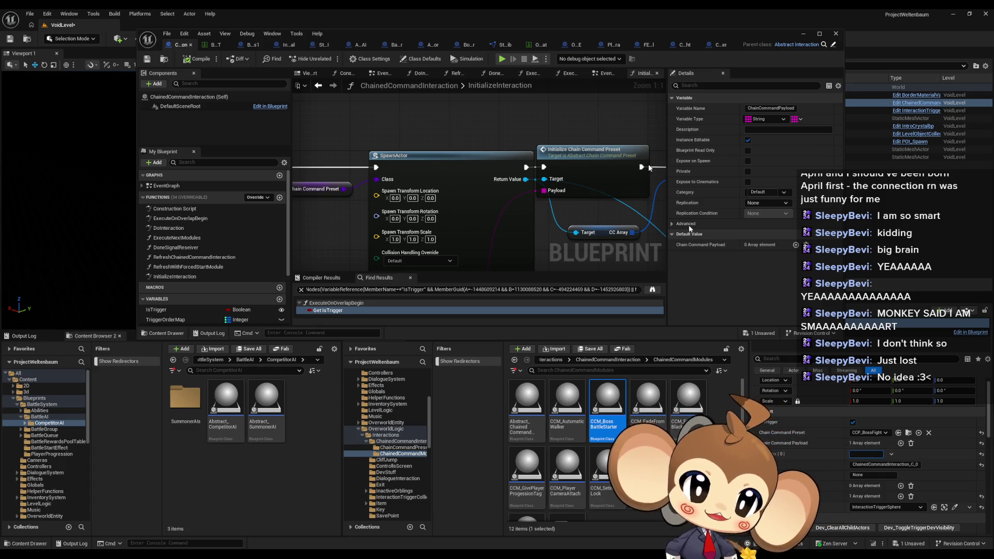
pyautogui.click(525, 47)
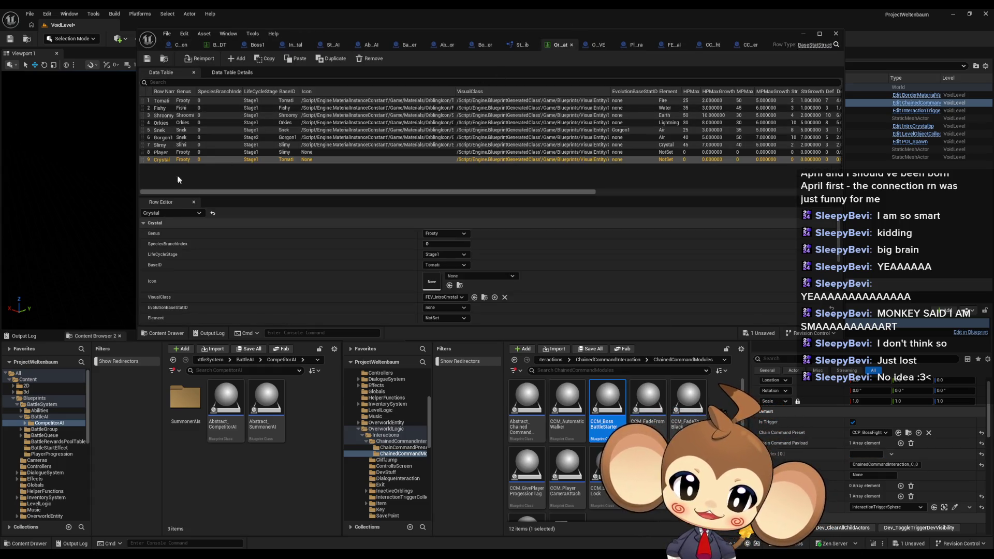
pyautogui.click(215, 46)
pyautogui.doubleClick(166, 101)
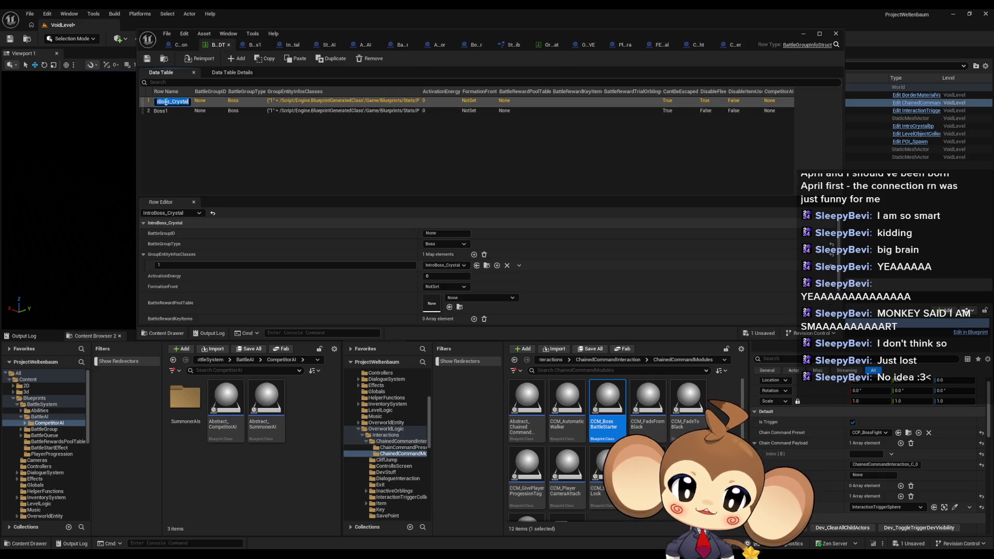
pyautogui.hotkey('ctrl', 'c')
pyautogui.click(870, 454)
pyautogui.hotkey('ctrl', 'v')
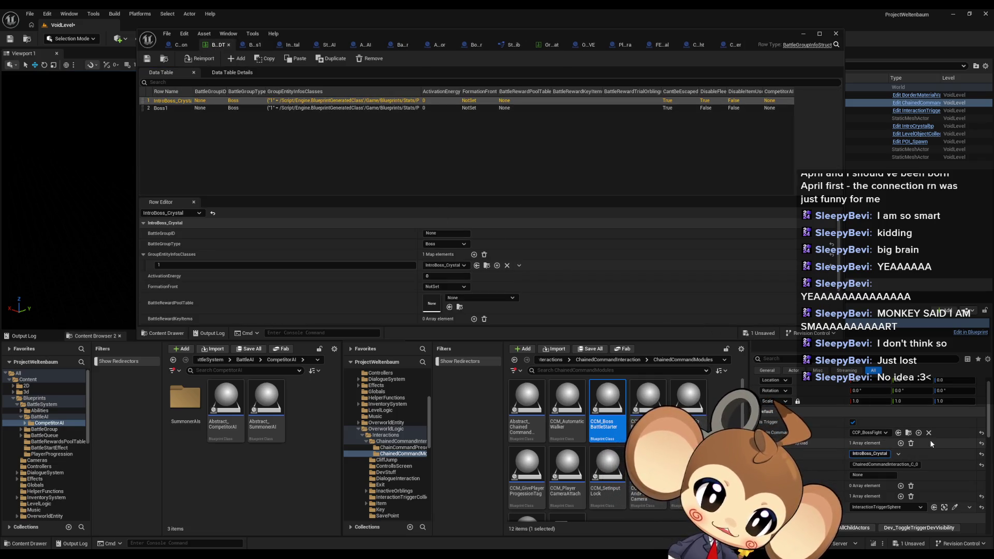
pyautogui.click(802, 32)
pyautogui.click(558, 361)
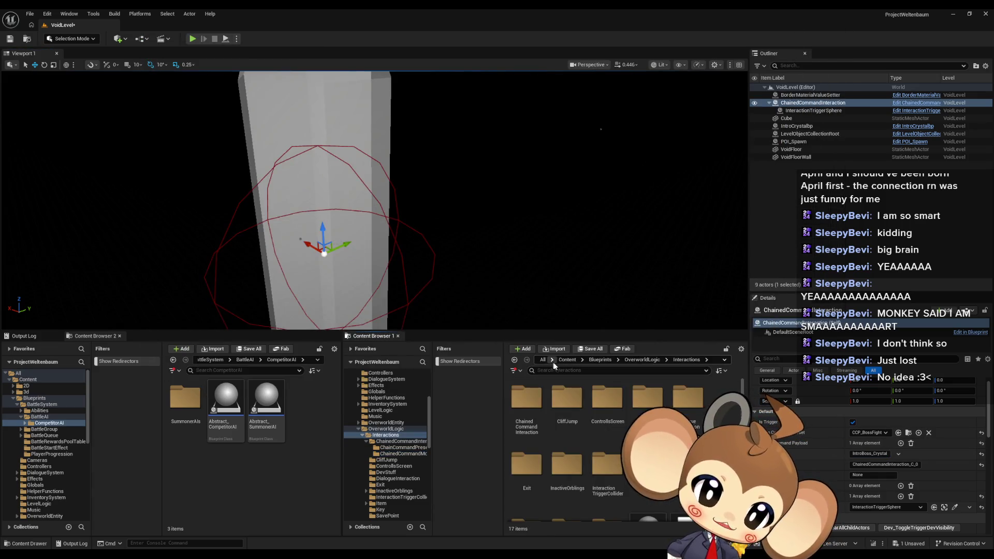
# Step: Save VoidLevel, open the Main map, show the Output Log and start Play In Editor
pyautogui.click(567, 360)
pyautogui.hotkey('ctrl', 's')
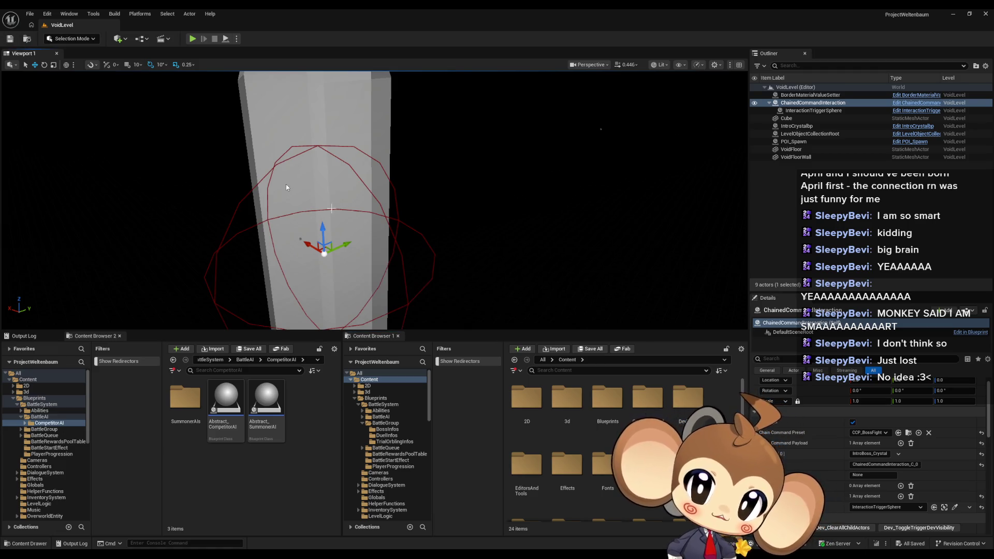
pyautogui.scroll(-3, 622, 456)
pyautogui.doubleClick(648, 451)
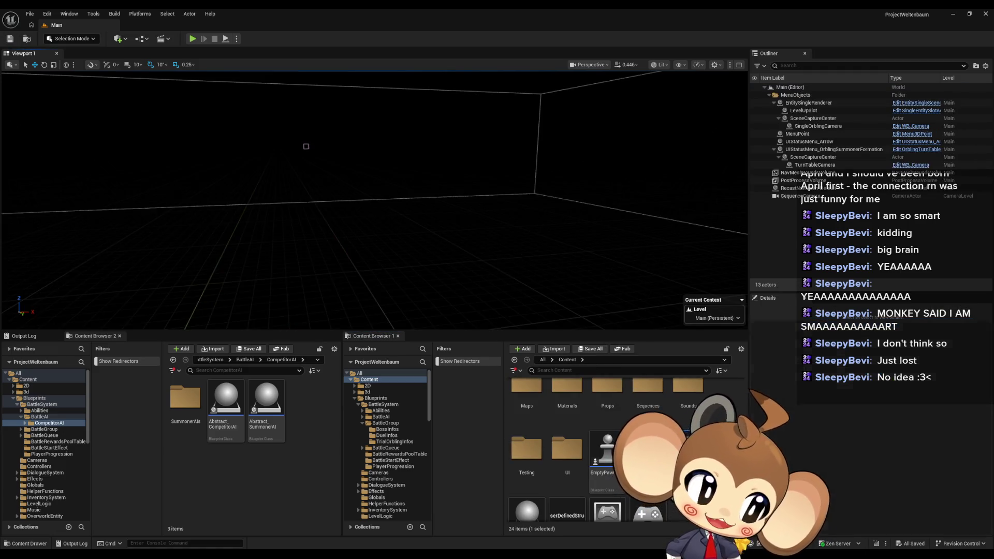
pyautogui.click(24, 336)
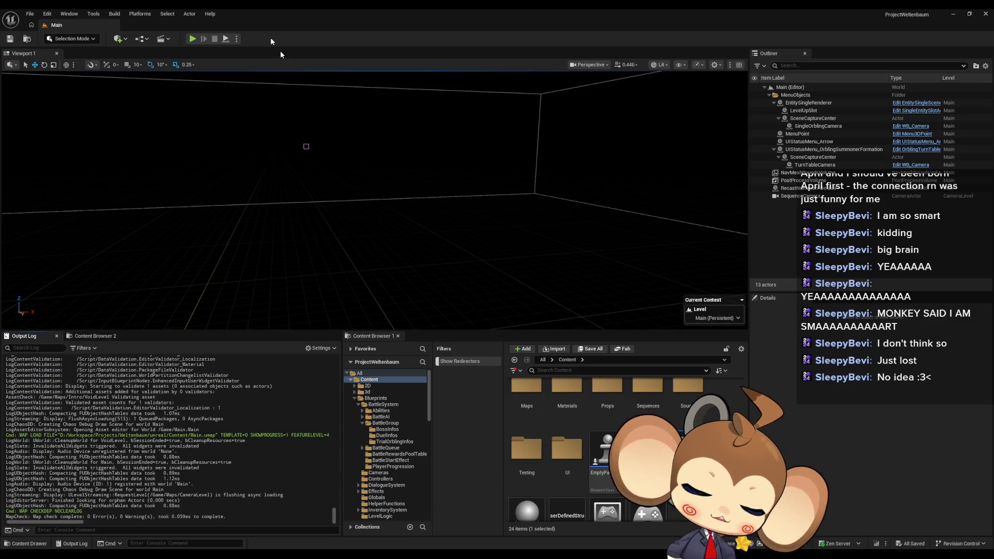
pyautogui.click(199, 40)
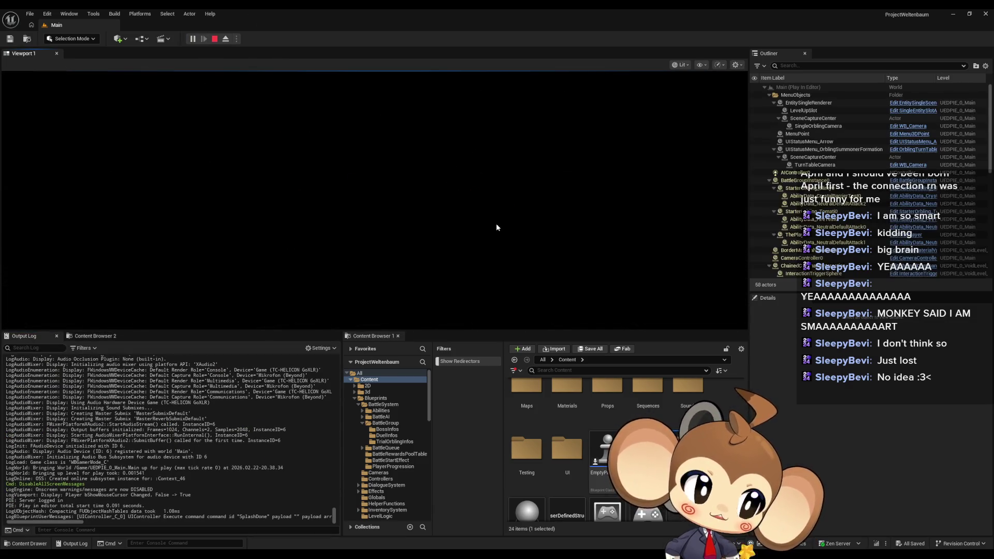
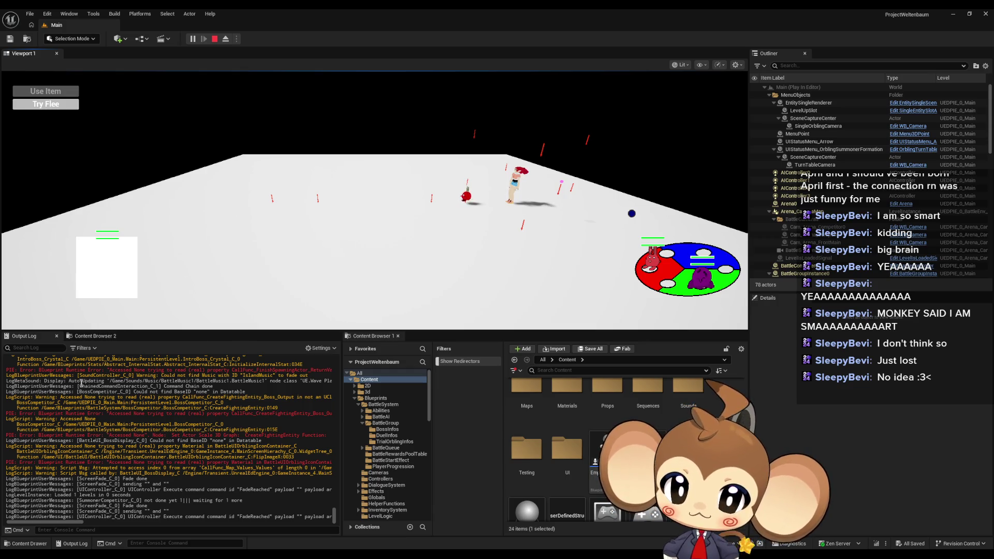
# Step: Stop the play session and jump to the failing Attach Actor To Actor node from the error
pyautogui.scroll(10, 81, 383)
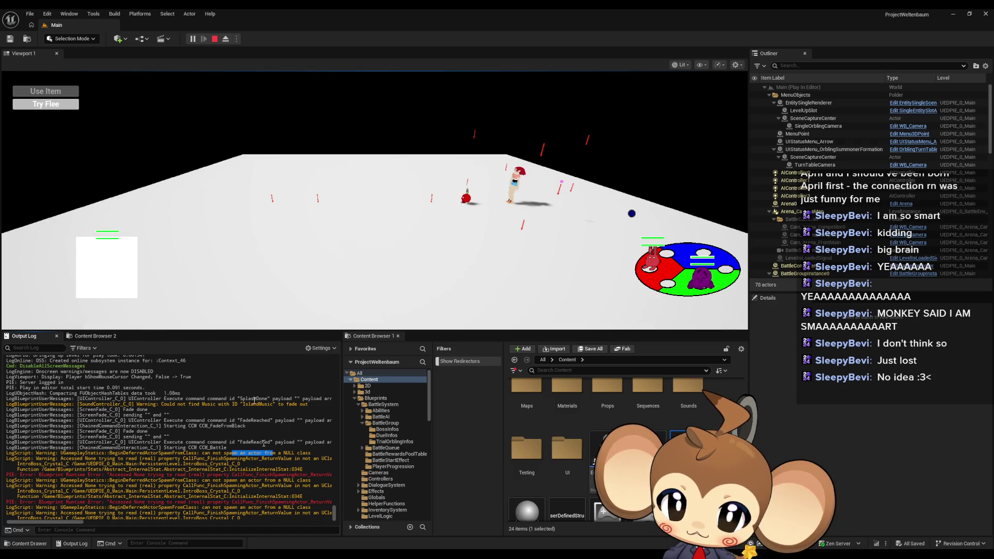
pyautogui.click(213, 42)
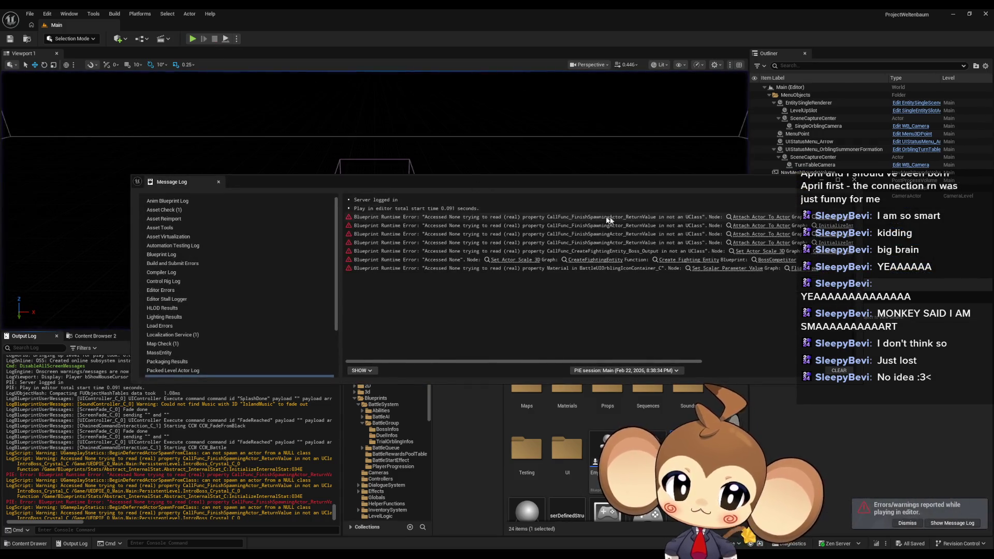
pyautogui.click(750, 217)
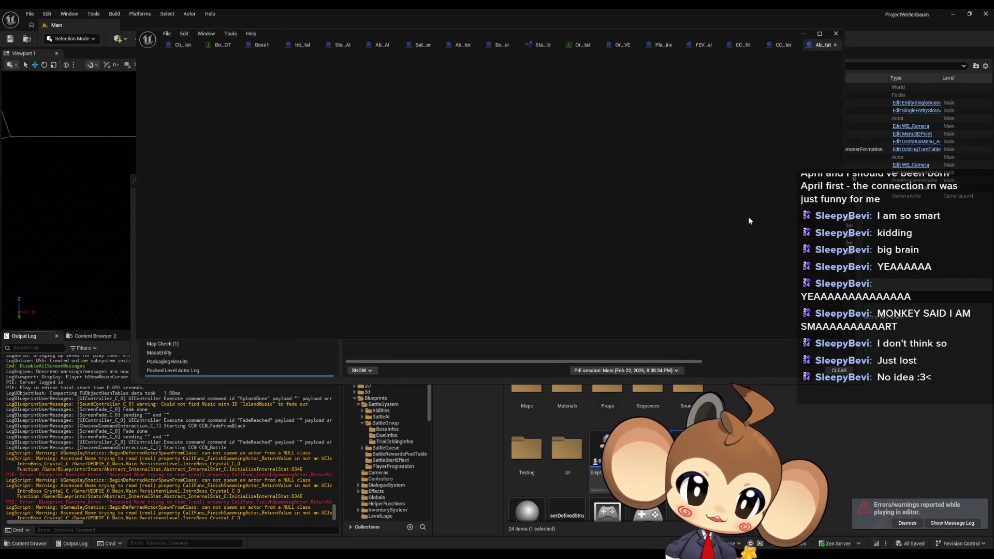
pyautogui.moveTo(523, 36); pyautogui.dragTo(518, 142)
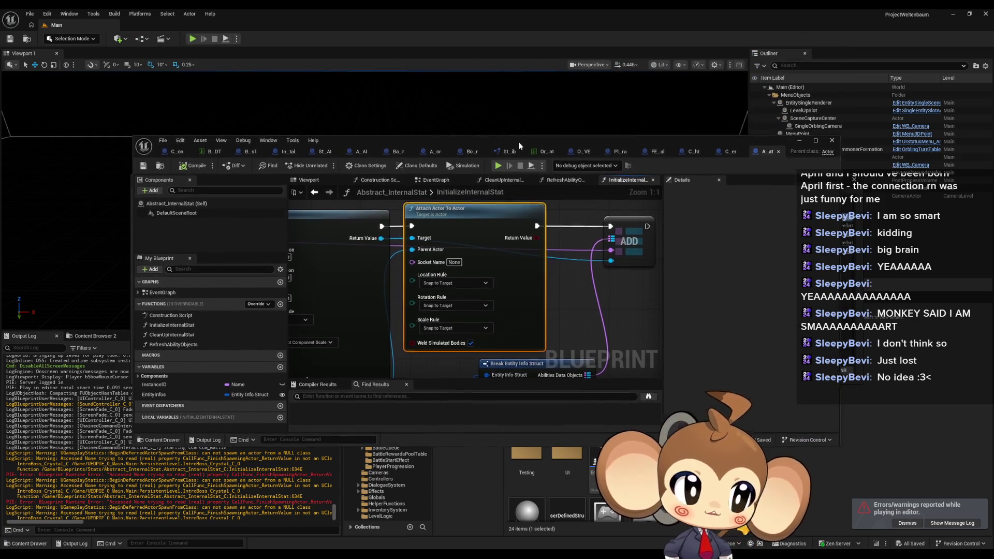
# Step: Maximize the Blueprint editor and inspect the InitializeInternalStat entry, Attach Actor and Break Entity Info nodes
pyautogui.doubleClick(518, 142)
pyautogui.scroll(-5, 565, 339)
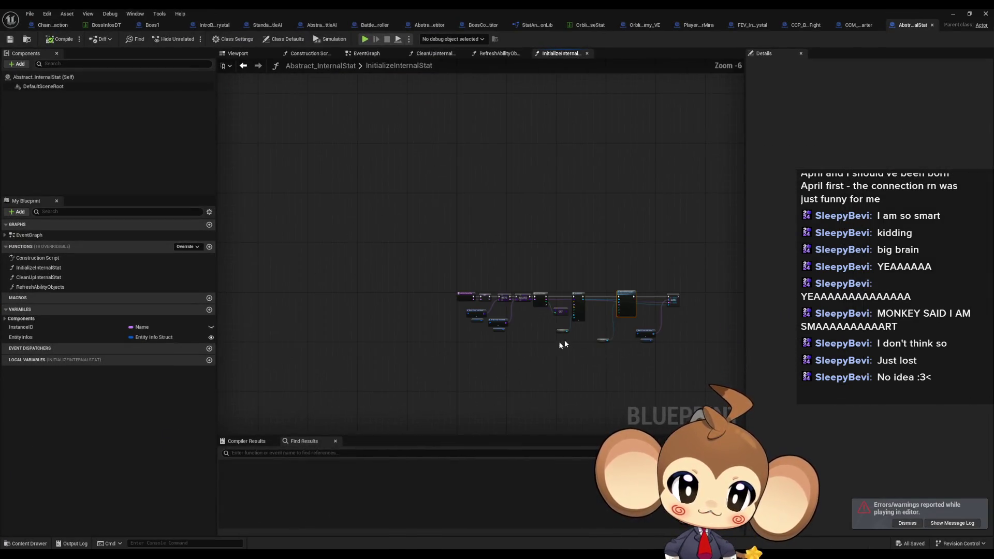
pyautogui.scroll(5, 576, 265)
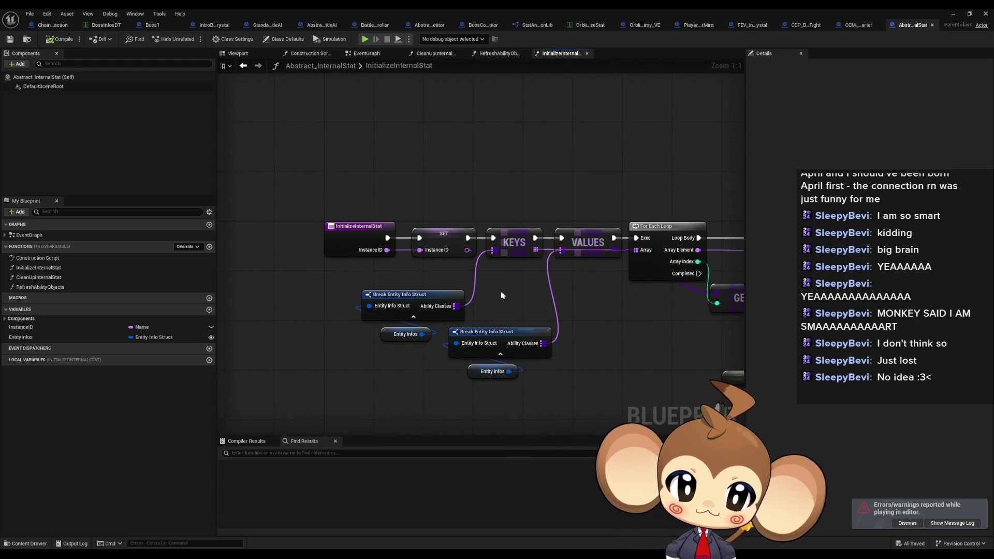
pyautogui.click(373, 228)
pyautogui.moveTo(431, 239); pyautogui.dragTo(289, 147)
pyautogui.click(574, 150)
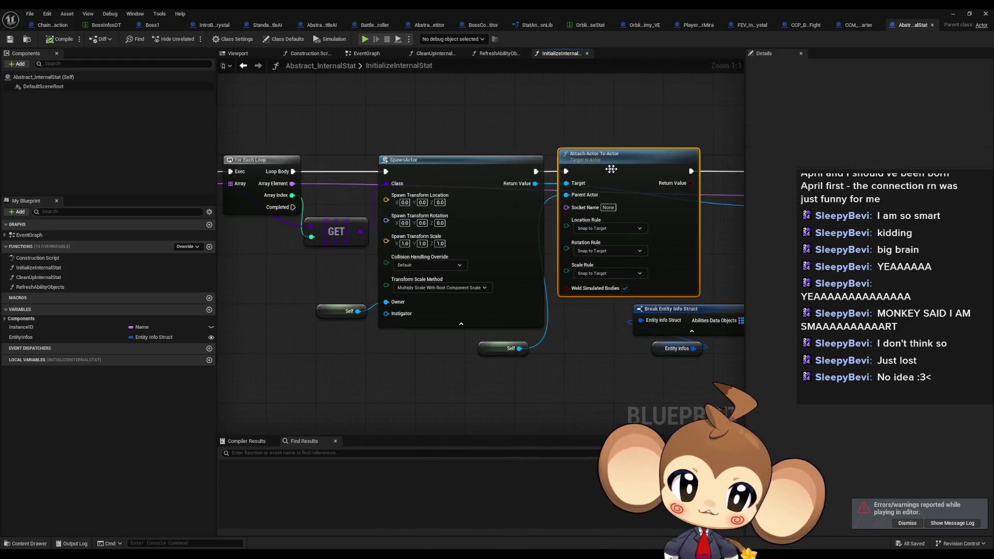
pyautogui.moveTo(574, 151); pyautogui.dragTo(911, 134)
pyautogui.moveTo(268, 208)
pyautogui.mouseDown()
pyautogui.moveTo(508, 323)
pyautogui.moveTo(192, 322)
pyautogui.mouseUp()
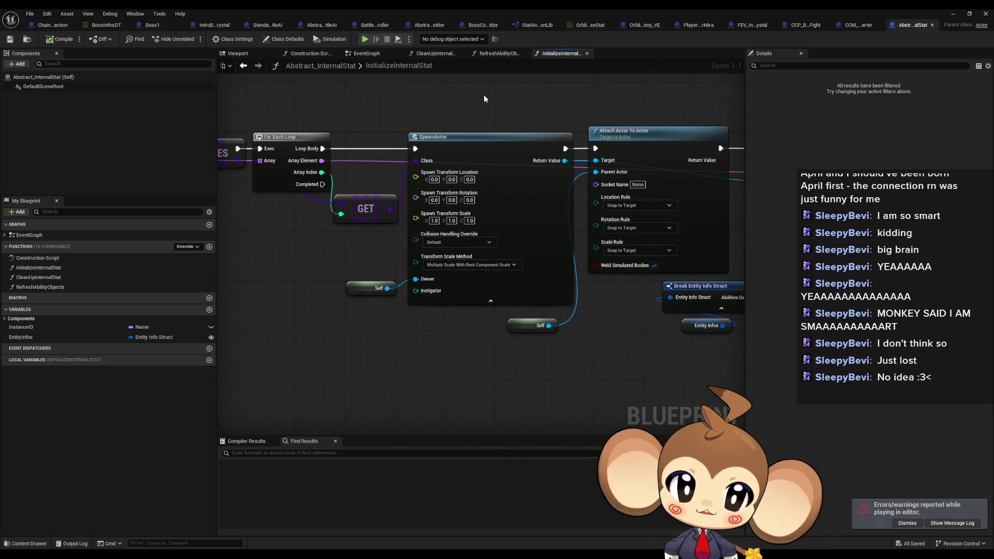
# Step: Inspect SpawnActor, Attach Actor To Actor and the SET/KEYS/VALUES nodes, then view BossInfosDT
pyautogui.click(499, 180)
pyautogui.moveTo(499, 180)
pyautogui.mouseDown()
pyautogui.moveTo(700, 204)
pyautogui.moveTo(345, 230)
pyautogui.mouseUp()
pyautogui.click(534, 227)
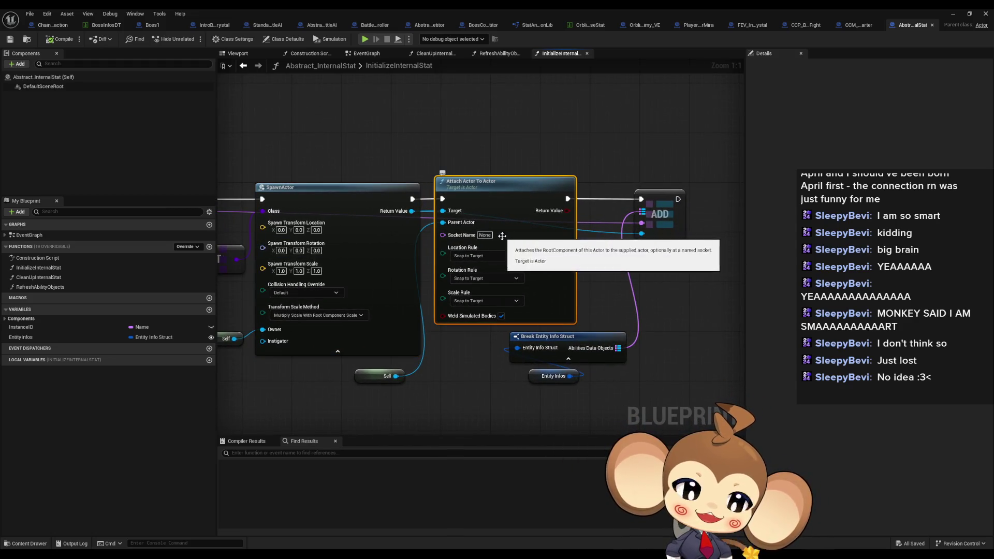
pyautogui.moveTo(501, 236)
pyautogui.mouseDown()
pyautogui.moveTo(542, 237)
pyautogui.moveTo(489, 252)
pyautogui.moveTo(492, 244)
pyautogui.mouseUp()
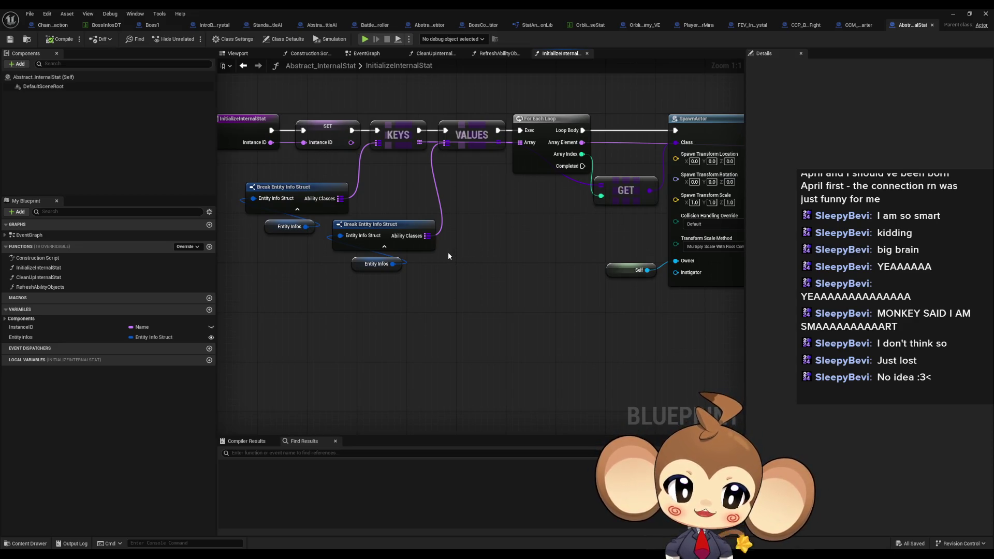
pyautogui.moveTo(590, 246)
pyautogui.mouseDown()
pyautogui.moveTo(382, 264)
pyautogui.moveTo(502, 253)
pyautogui.moveTo(615, 284)
pyautogui.mouseUp()
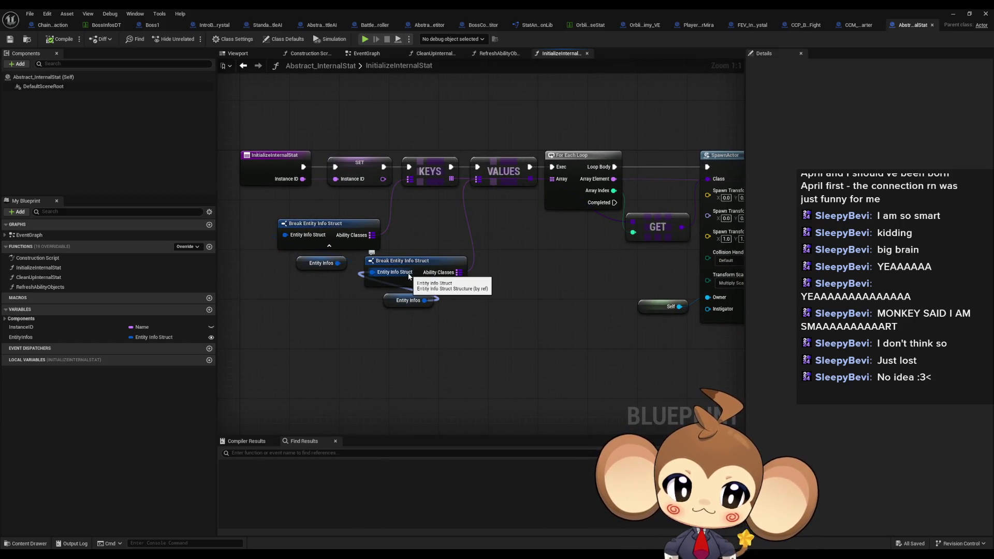
pyautogui.moveTo(409, 276); pyautogui.dragTo(269, 282)
pyautogui.moveTo(539, 249); pyautogui.dragTo(288, 233)
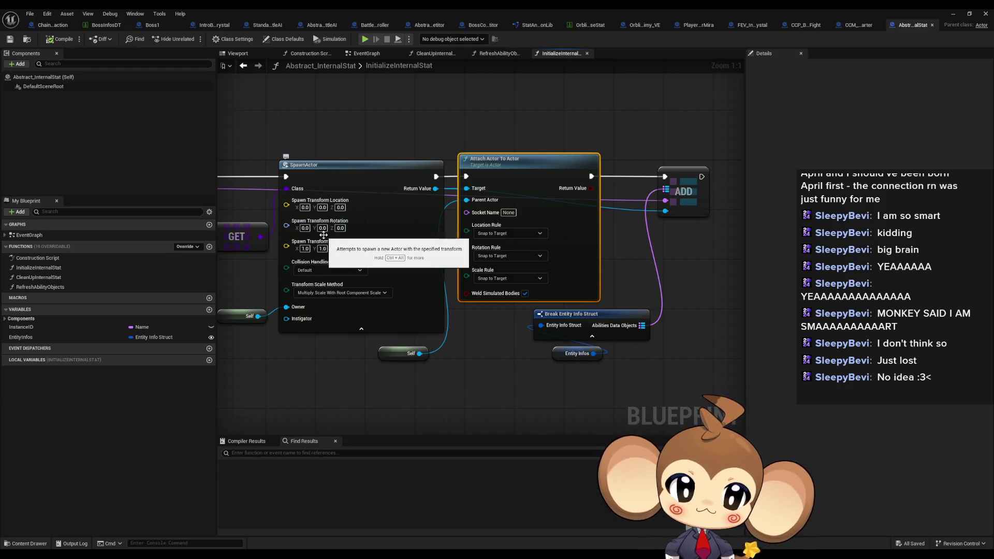
pyautogui.moveTo(323, 235); pyautogui.dragTo(753, 258)
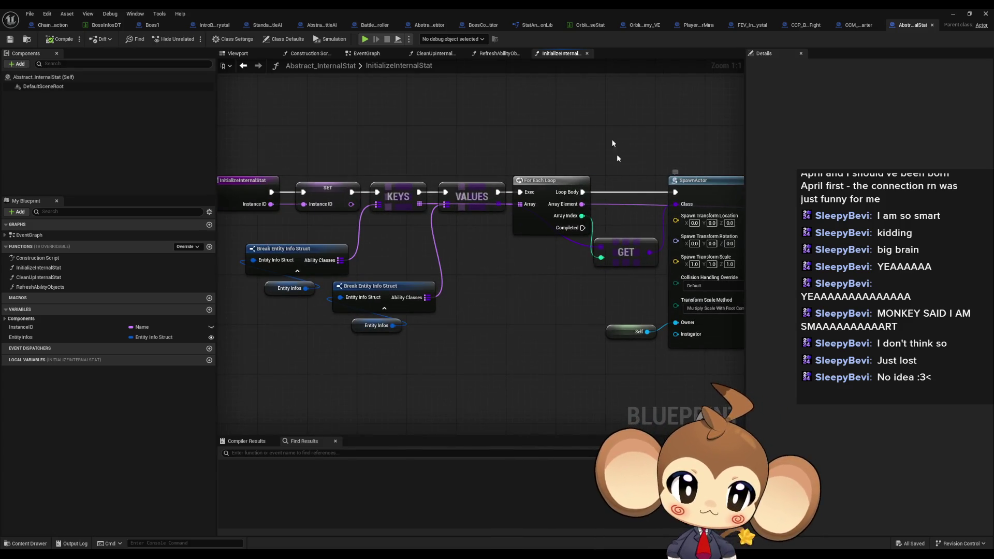
pyautogui.click(104, 26)
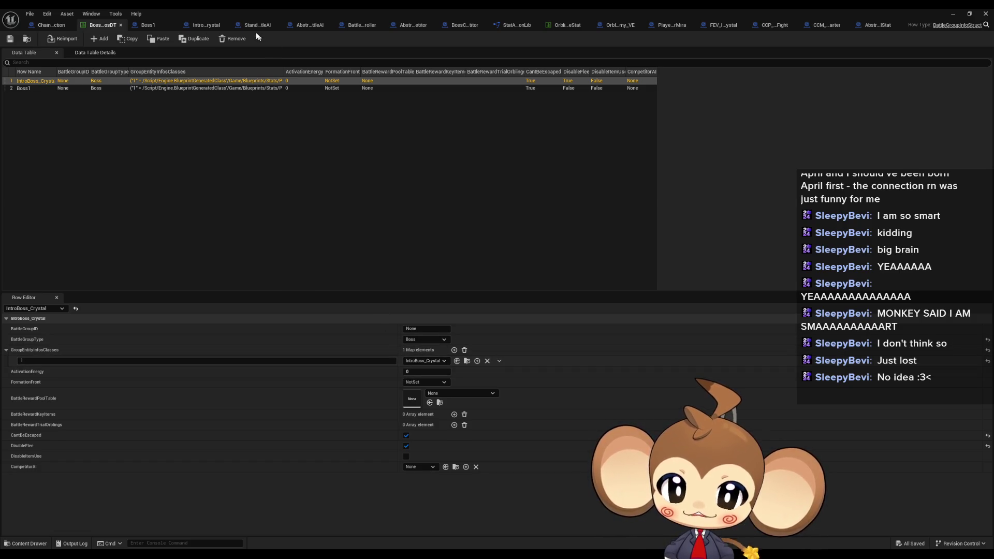
# Step: Check the OrblingBaseStat table and Boss1 defaults, then view ChainedCommandInteraction's InitializeInteraction graph
pyautogui.click(568, 27)
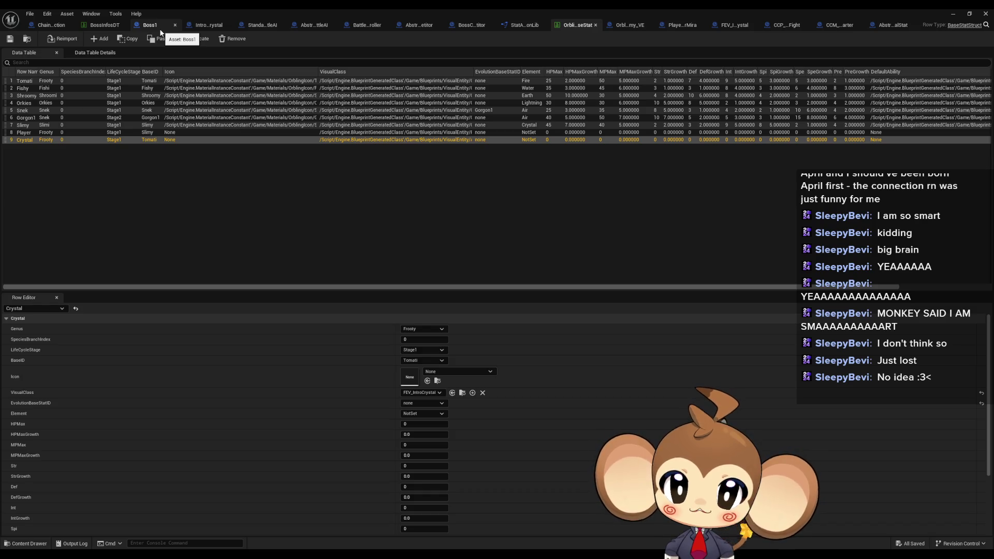
pyautogui.click(154, 27)
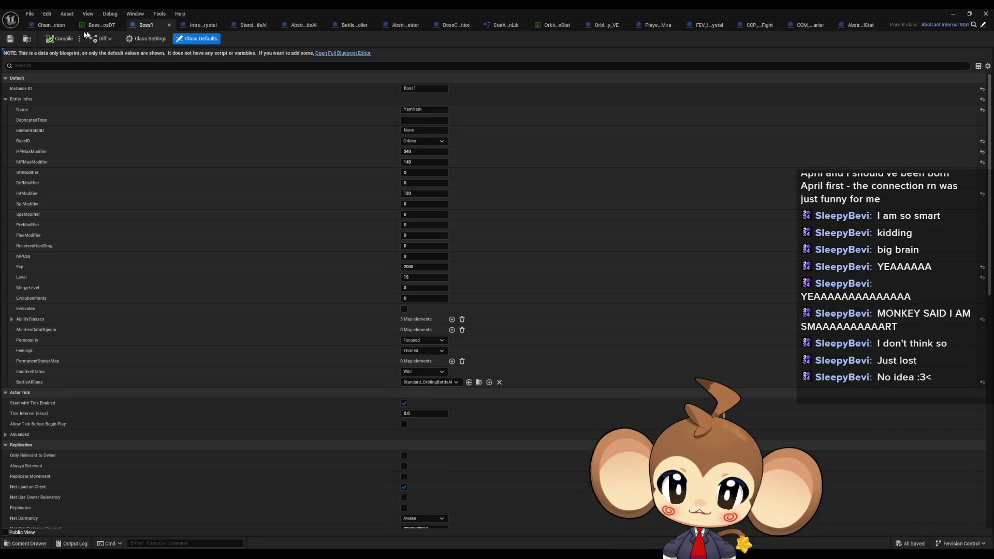
pyautogui.click(61, 27)
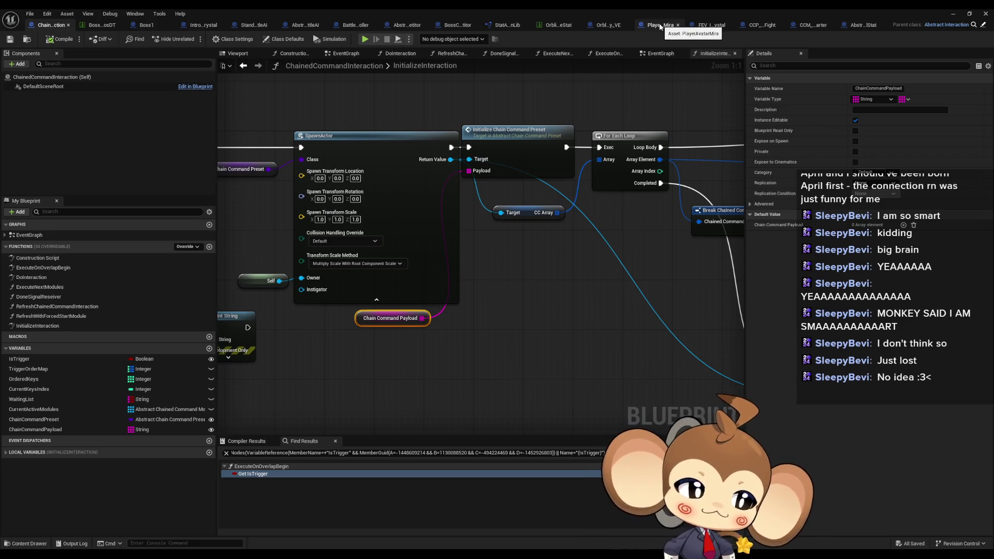
# Step: Scroll through the Accessed None runtime errors and follow one back to InitializeInternalStat
pyautogui.click(950, 16)
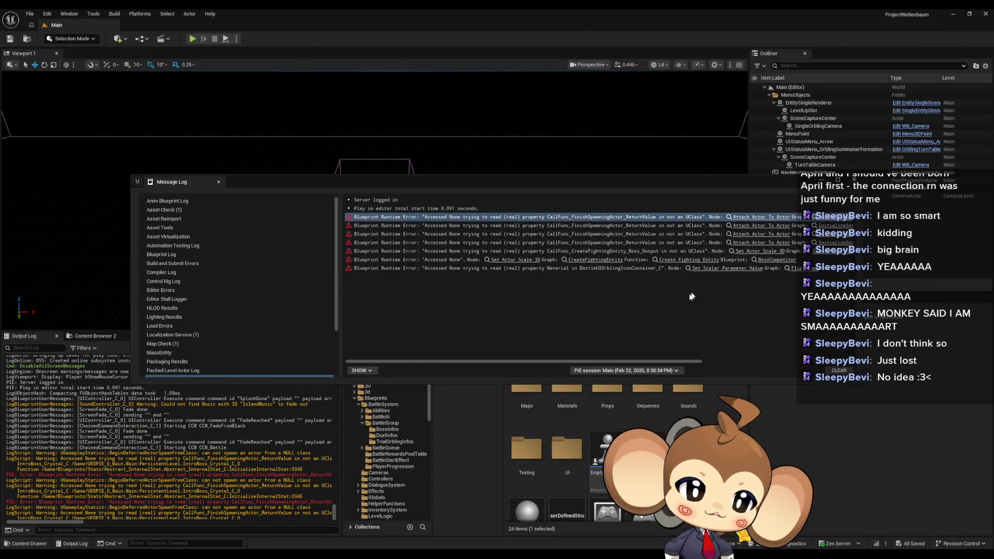
pyautogui.moveTo(572, 361); pyautogui.dragTo(723, 351)
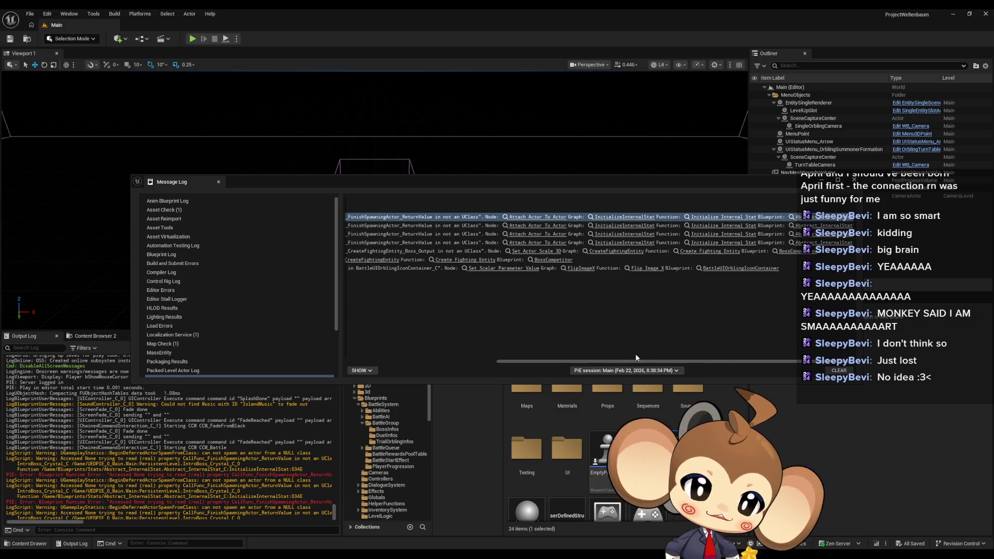
pyautogui.moveTo(634, 362)
pyautogui.mouseDown()
pyautogui.moveTo(609, 366)
pyautogui.moveTo(634, 365)
pyautogui.mouseUp()
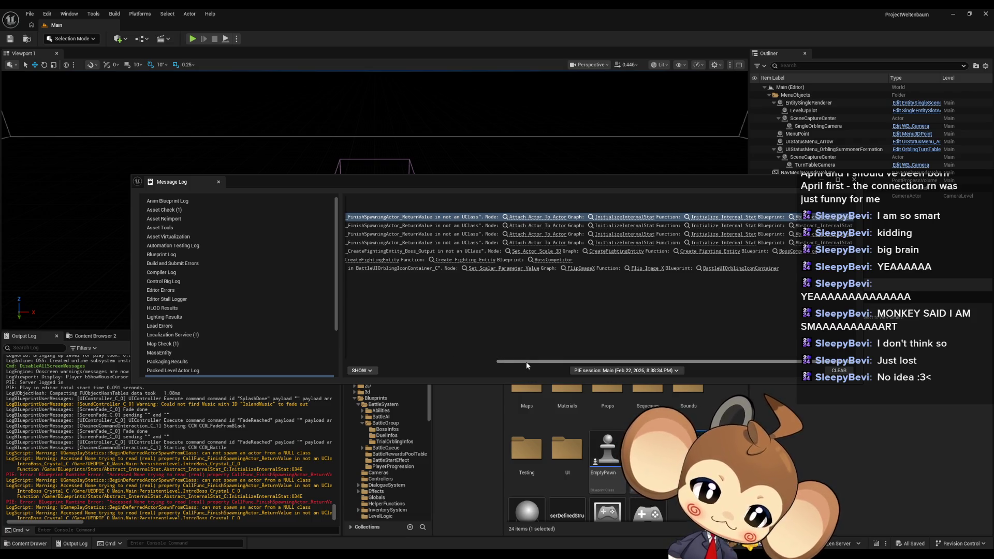
pyautogui.moveTo(526, 362); pyautogui.dragTo(355, 360)
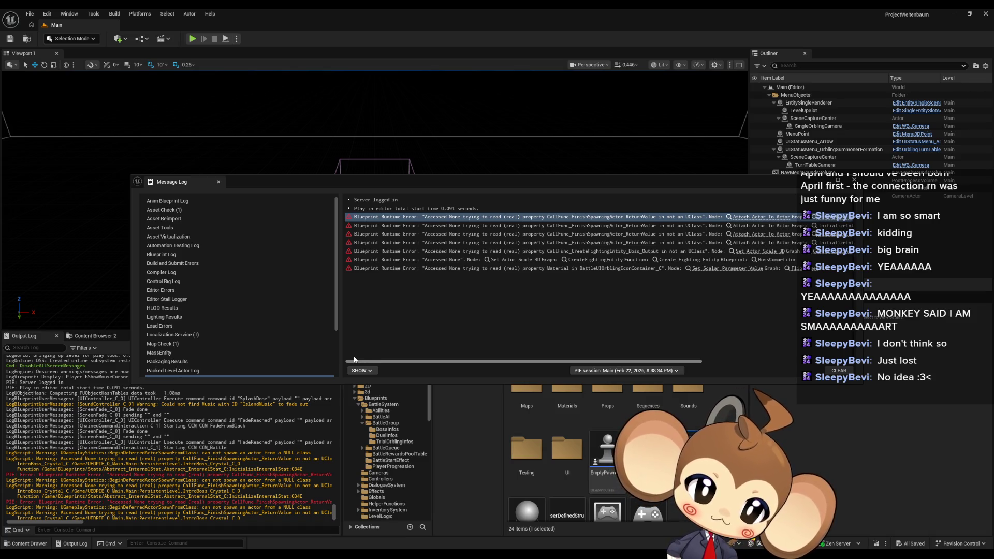
pyautogui.moveTo(354, 360); pyautogui.dragTo(511, 350)
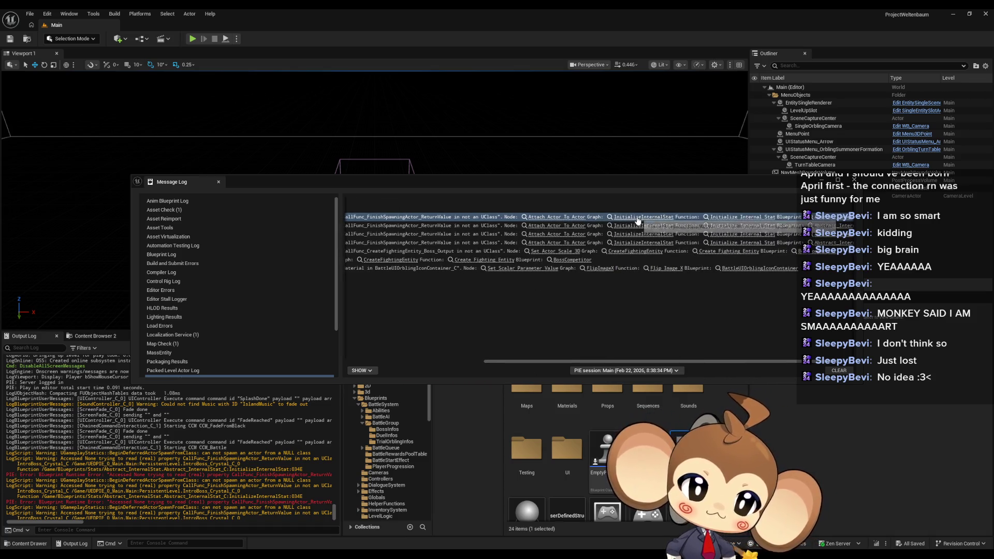
pyautogui.click(638, 219)
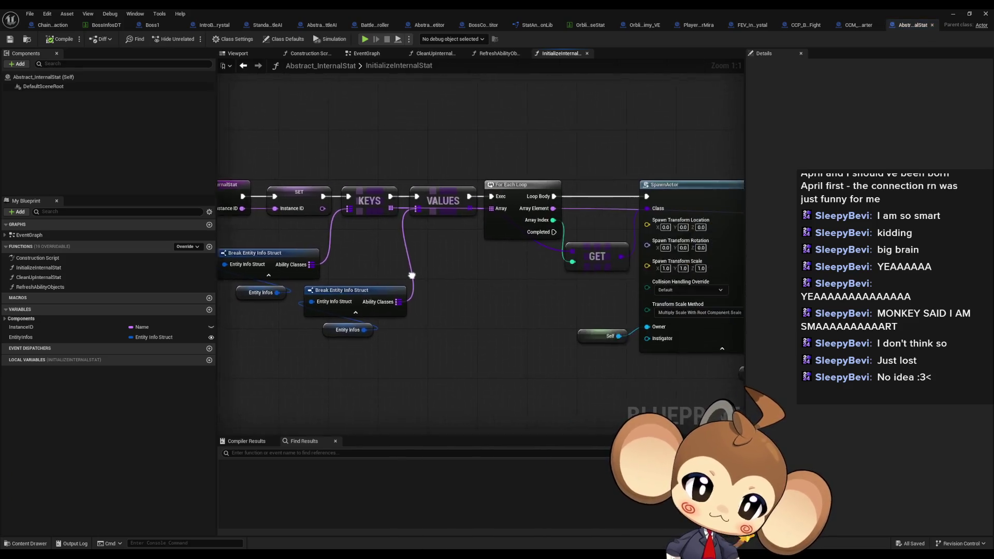
# Step: Add a breakpoint on the SET node and run a play session to test it
pyautogui.moveTo(503, 139)
pyautogui.mouseDown()
pyautogui.moveTo(625, 266)
pyautogui.moveTo(466, 269)
pyautogui.moveTo(477, 234)
pyautogui.moveTo(429, 292)
pyautogui.moveTo(525, 272)
pyautogui.mouseUp()
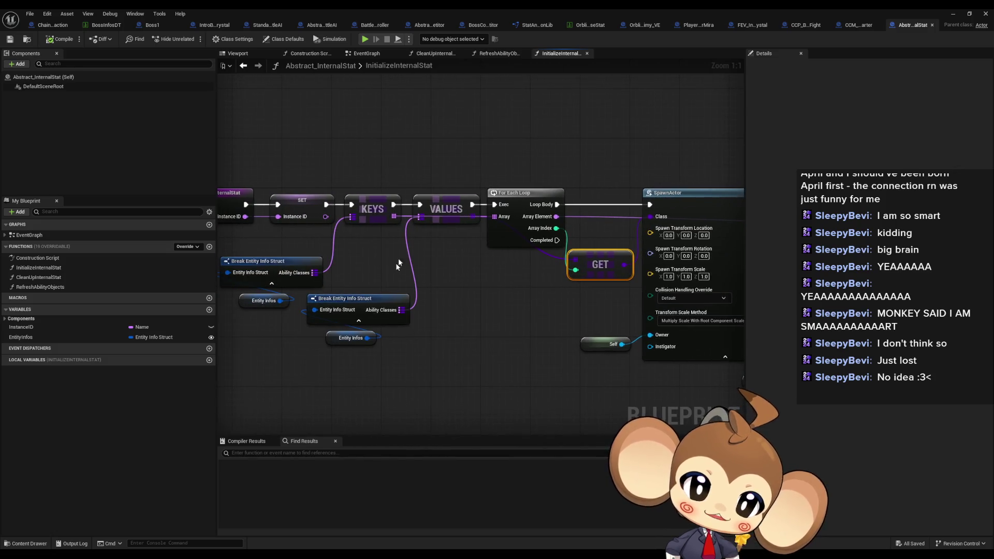
pyautogui.click(334, 343)
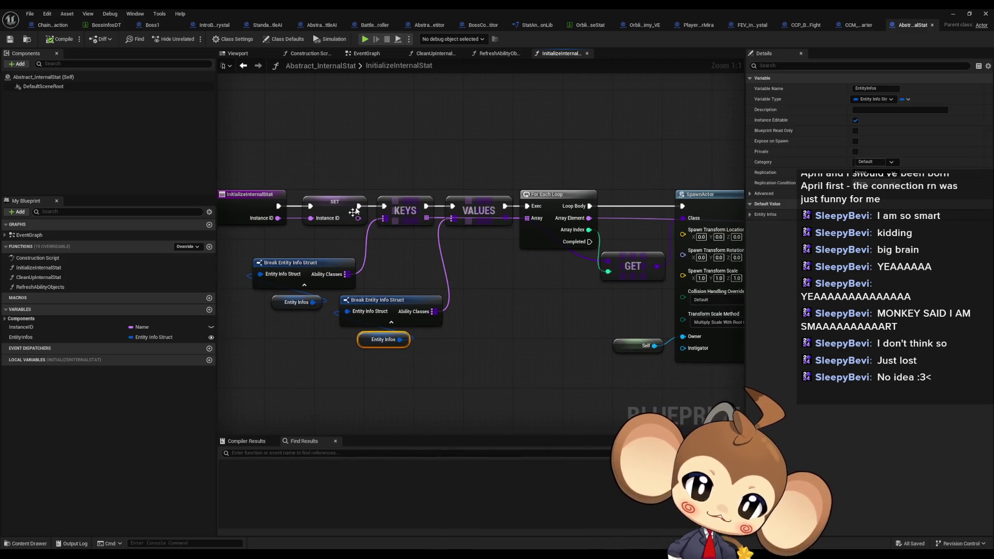
pyautogui.rightClick(339, 200)
pyautogui.click(370, 411)
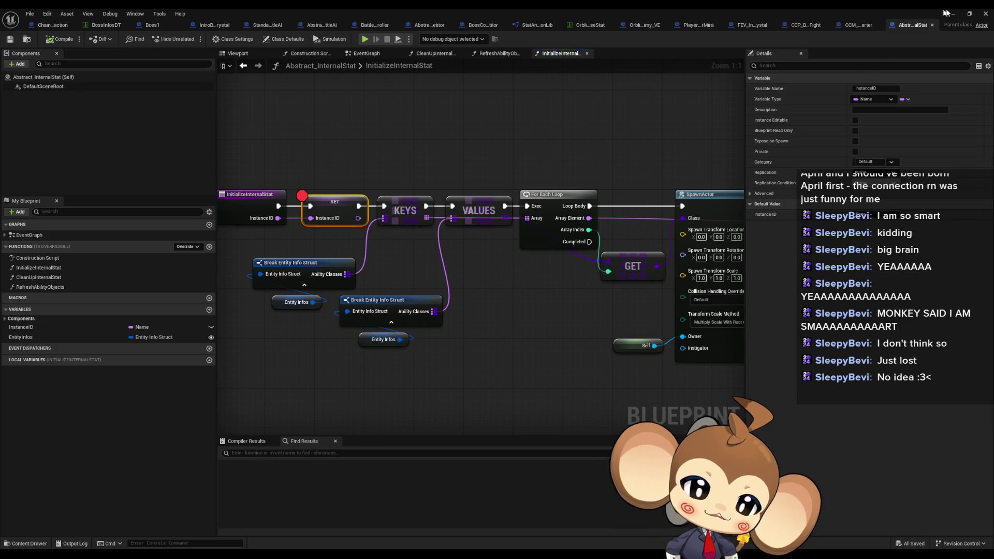
pyautogui.click(951, 15)
pyautogui.click(193, 39)
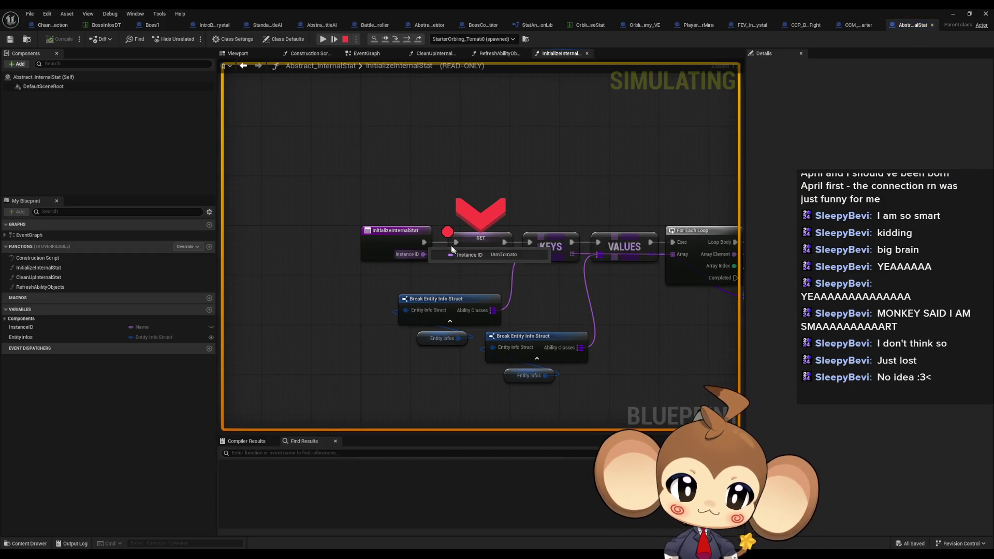
pyautogui.click(323, 39)
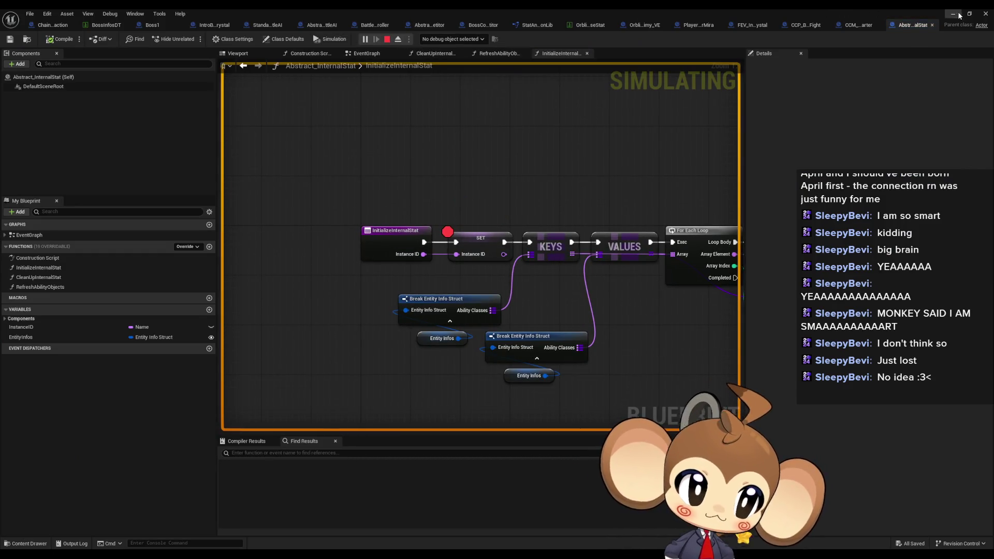
pyautogui.click(953, 14)
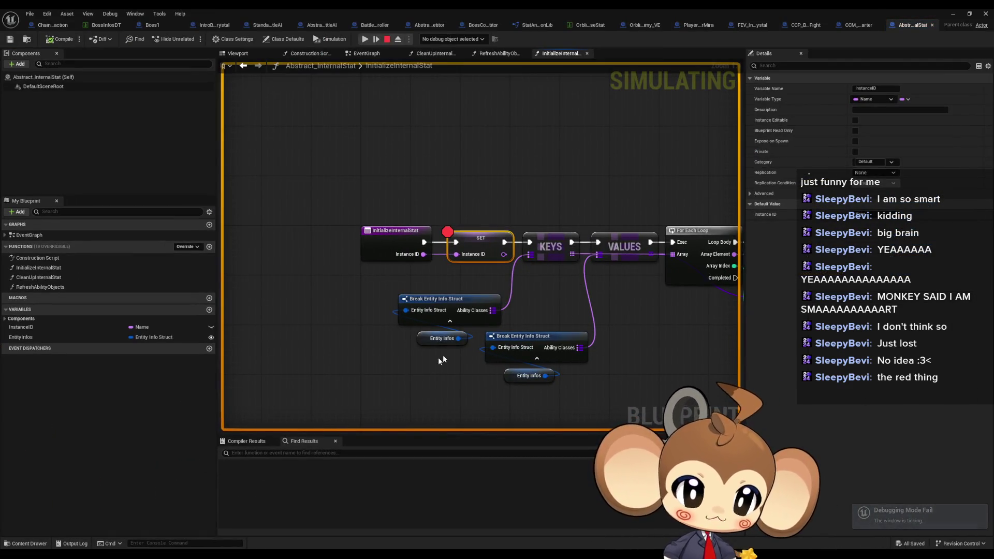
# Step: Remove the SET node's breakpoint, stop the simulation, and float the Blueprint editor window
pyautogui.rightClick(493, 245)
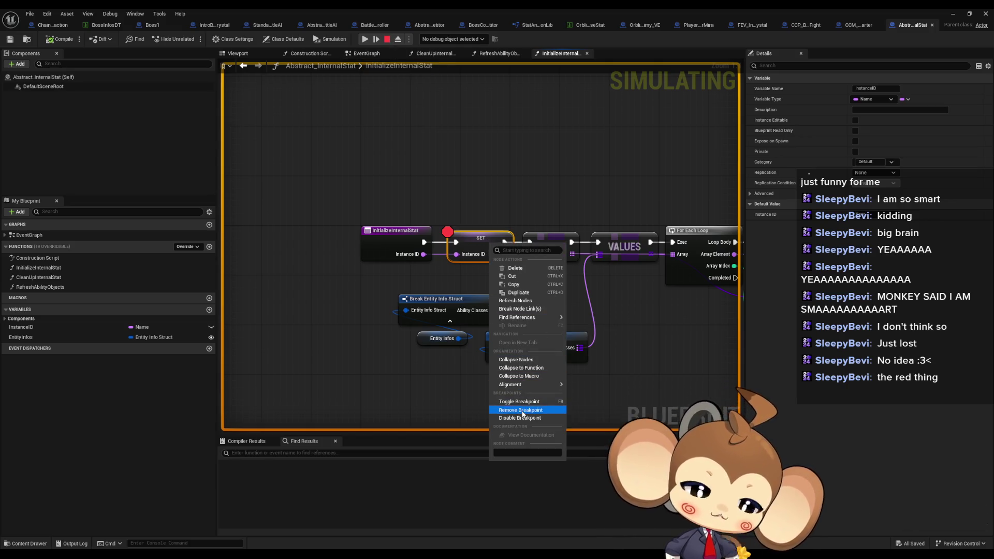
pyautogui.click(523, 410)
pyautogui.click(388, 39)
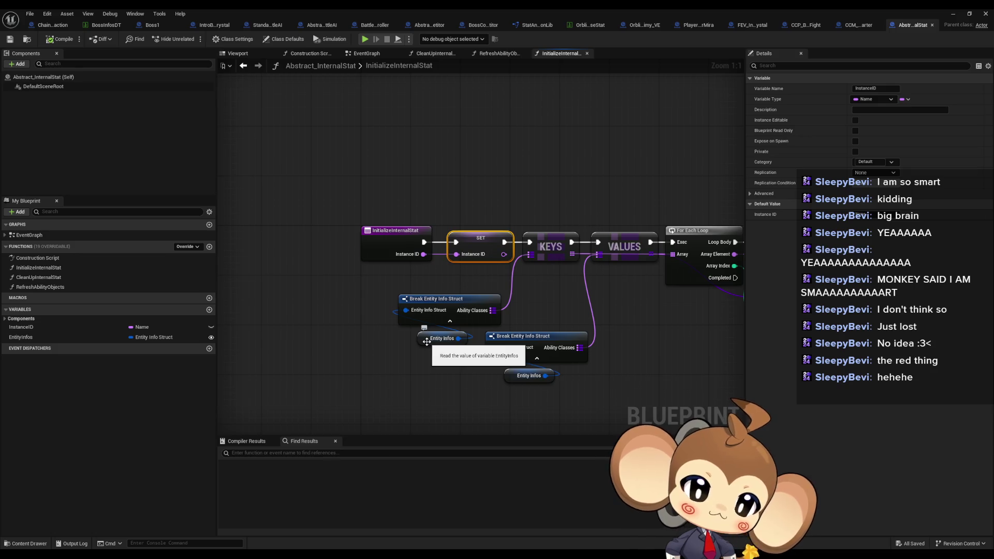
pyautogui.doubleClick(433, 8)
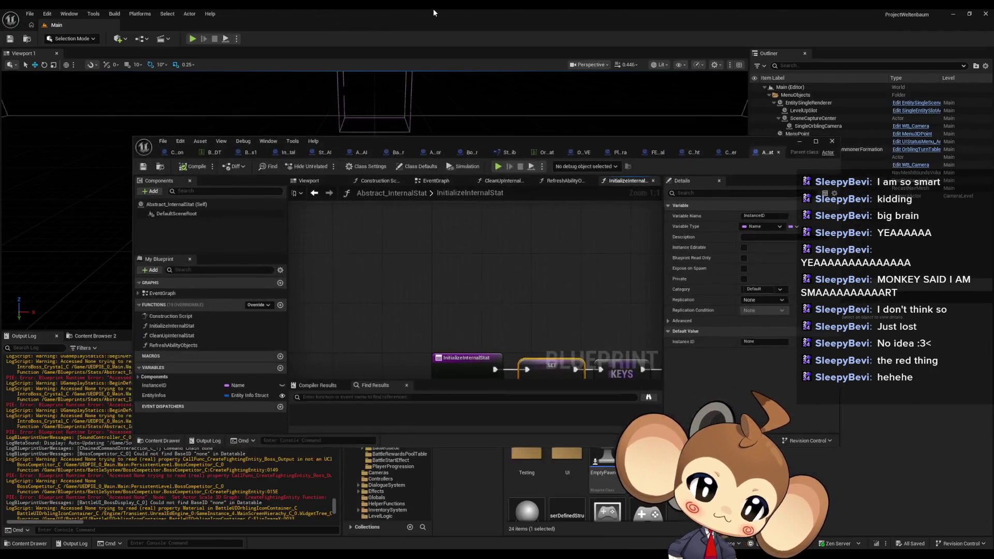
# Step: Review the SET/KEYS/VALUES nodes, the creature base-stat table and the Boss1 class defaults
pyautogui.moveTo(498, 138)
pyautogui.mouseDown()
pyautogui.moveTo(457, 298)
pyautogui.moveTo(475, 291)
pyautogui.moveTo(637, 83)
pyautogui.moveTo(699, 286)
pyautogui.moveTo(699, 167)
pyautogui.moveTo(604, 139)
pyautogui.mouseUp()
pyautogui.moveTo(576, 289); pyautogui.dragTo(481, 205)
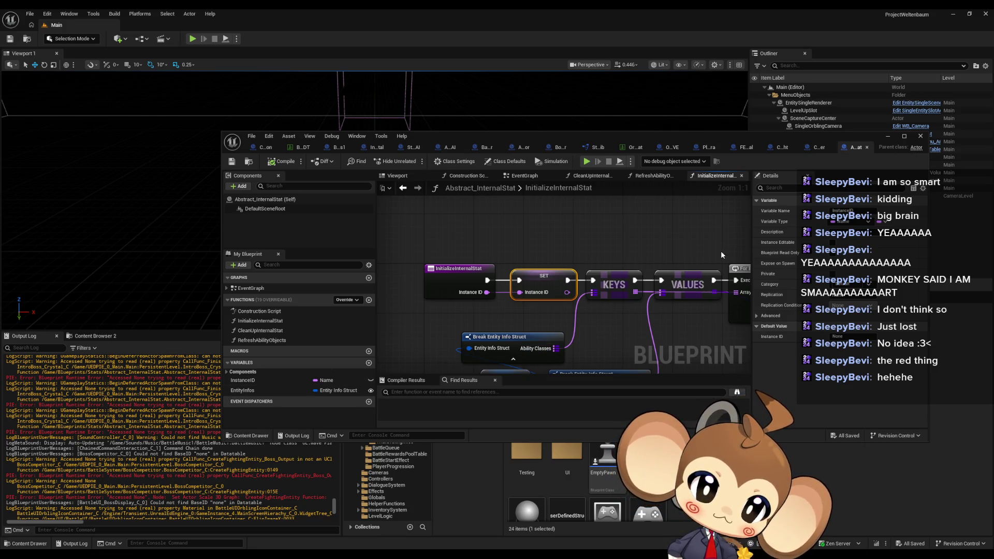
pyautogui.click(632, 149)
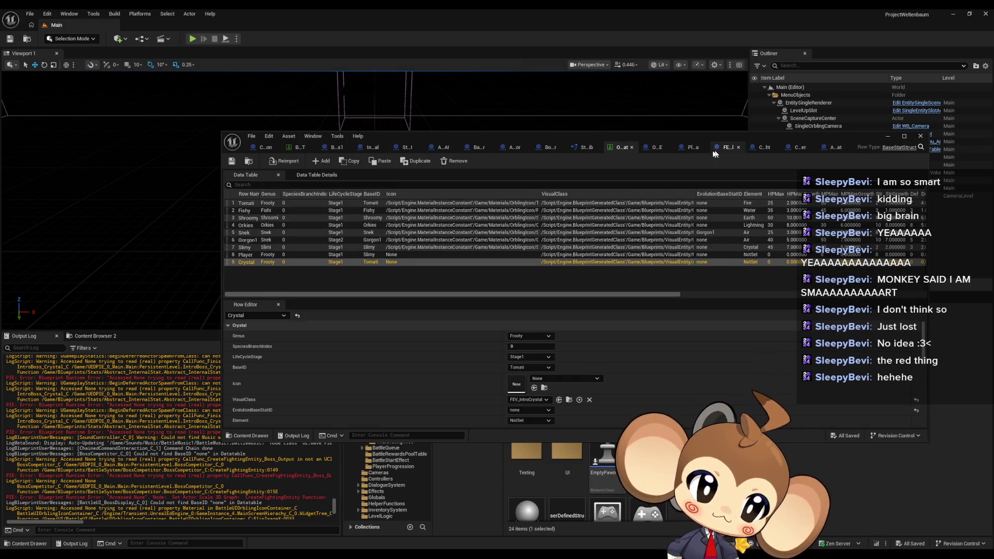
pyautogui.click(334, 147)
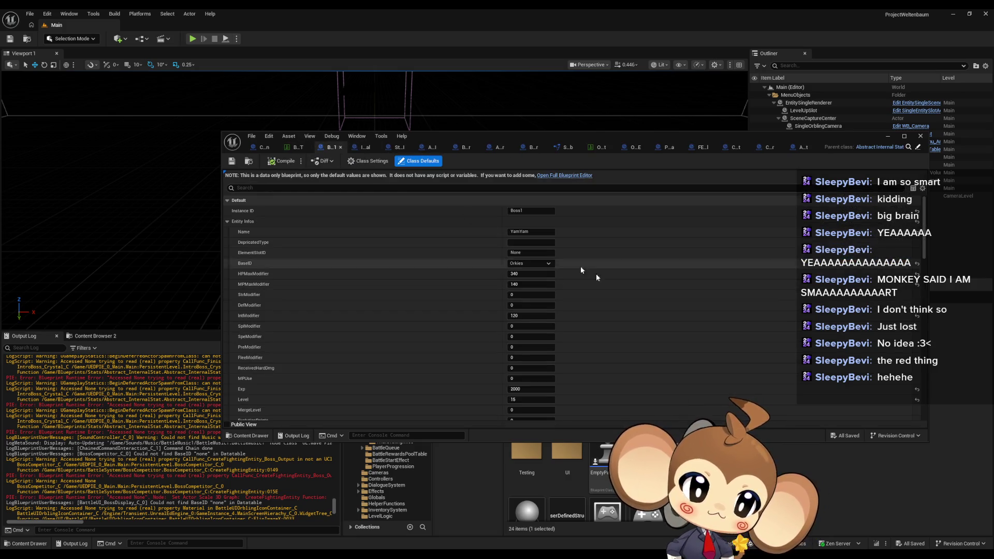
# Step: Breakpoint the boss Spawn Competitor node in CreateCompetitor and start playing in the editor
pyautogui.click(466, 148)
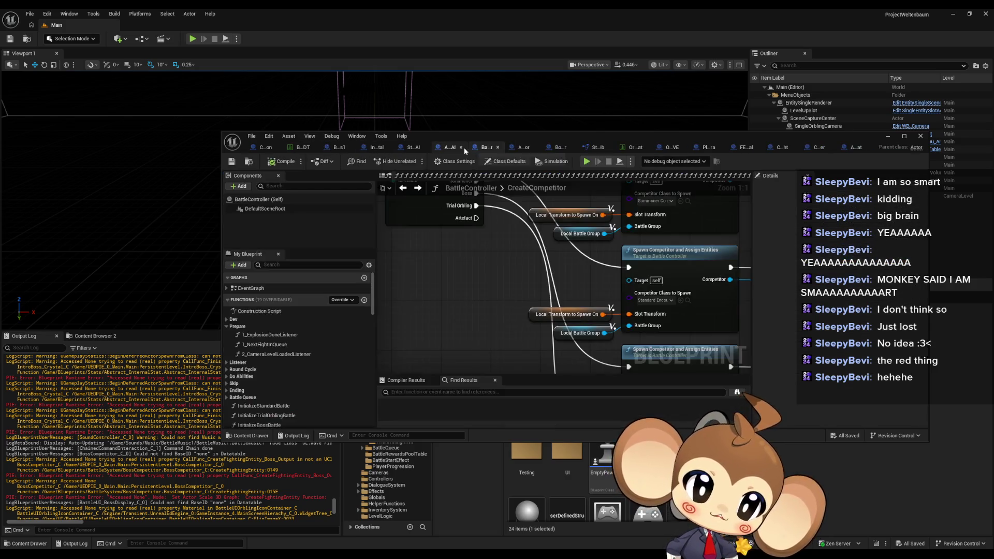
pyautogui.scroll(-3, 529, 307)
pyautogui.scroll(5, 559, 300)
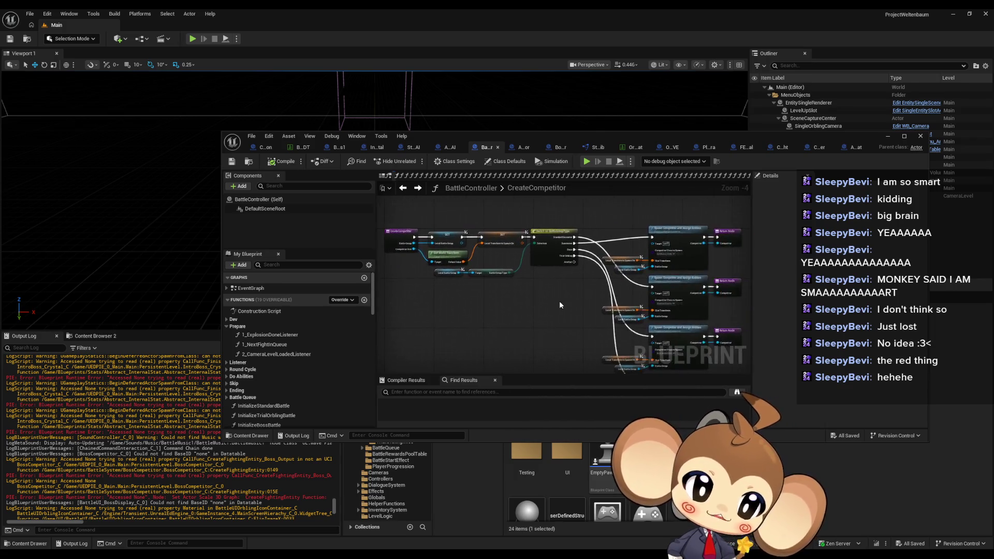
pyautogui.scroll(-2, 529, 309)
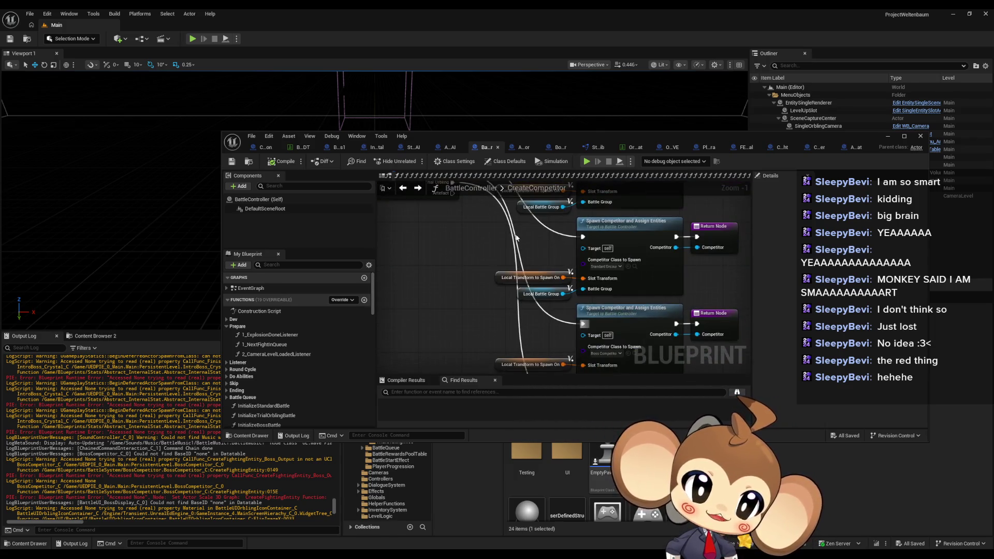
pyautogui.scroll(2, 558, 319)
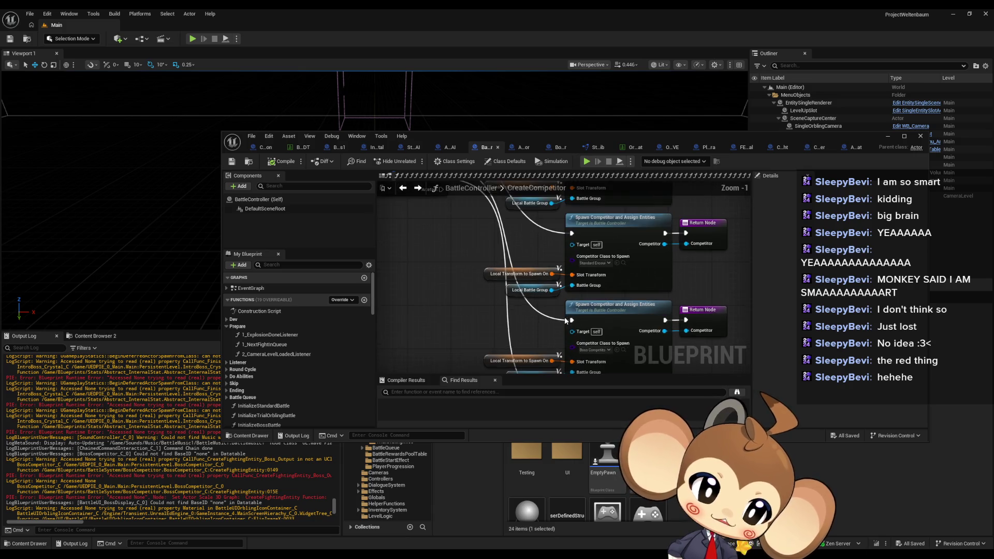
pyautogui.rightClick(606, 315)
pyautogui.click(611, 482)
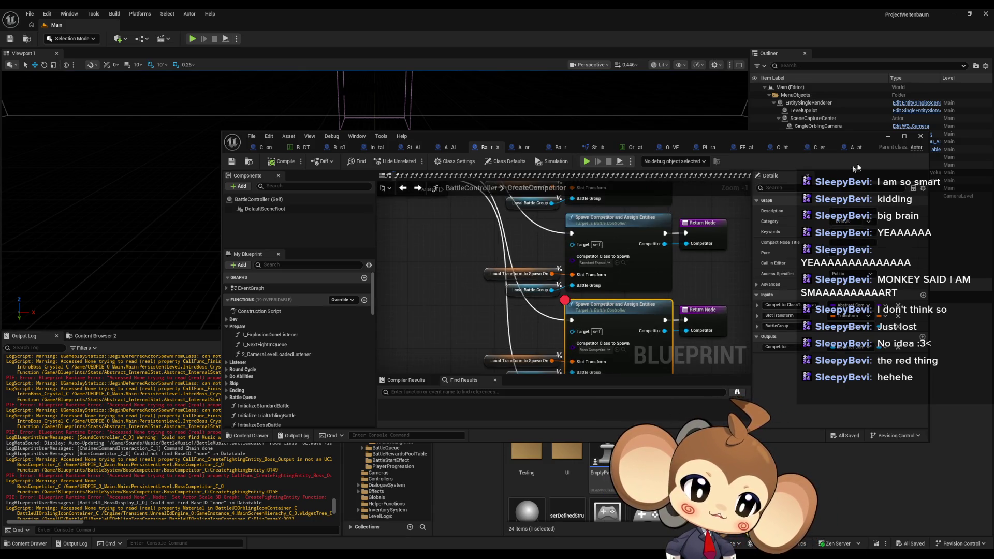
pyautogui.click(889, 136)
pyautogui.click(192, 39)
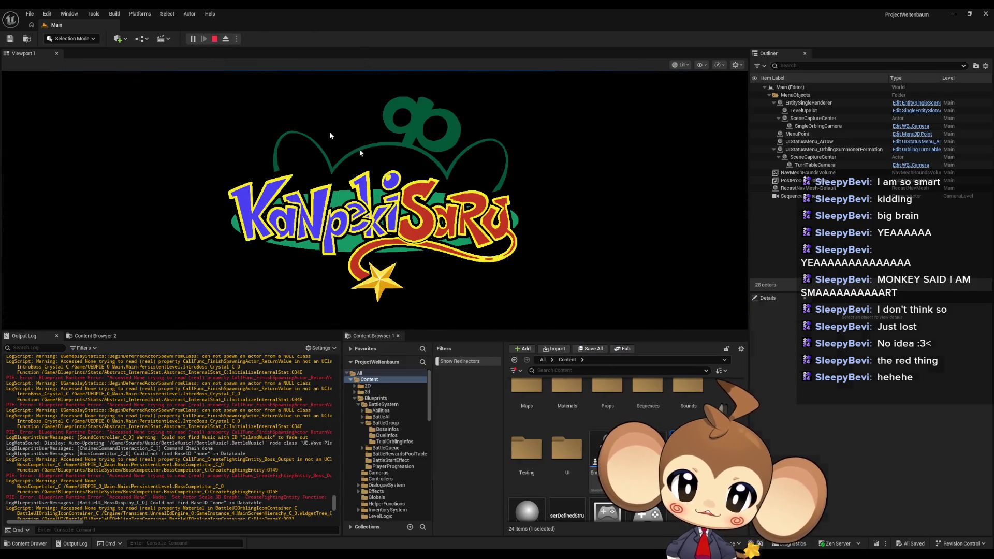
# Step: Clear the Output Log, then inspect the Local Battle Group's Group Entity Infos at the breakpoint
pyautogui.rightClick(188, 401)
pyautogui.click(228, 415)
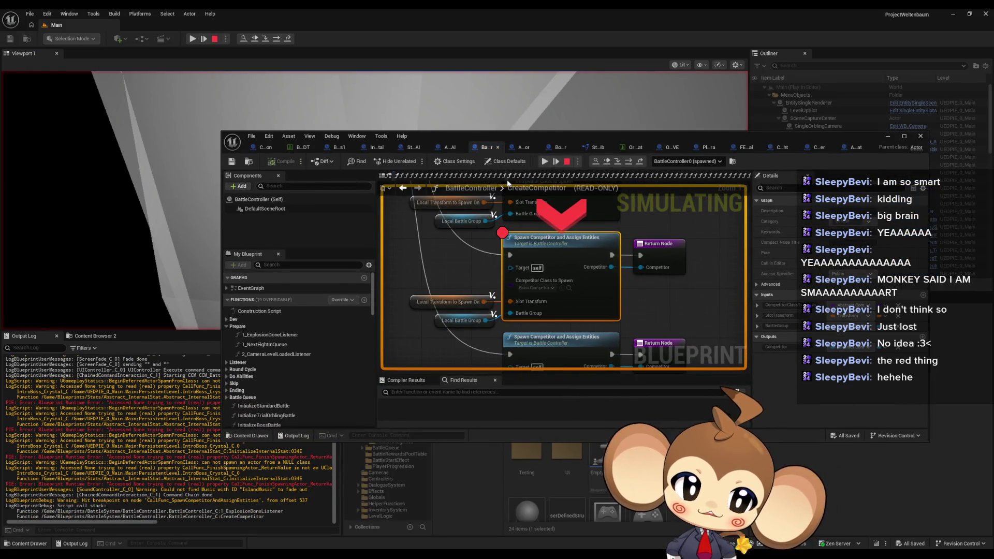
pyautogui.moveTo(544, 280)
pyautogui.moveTo(510, 313)
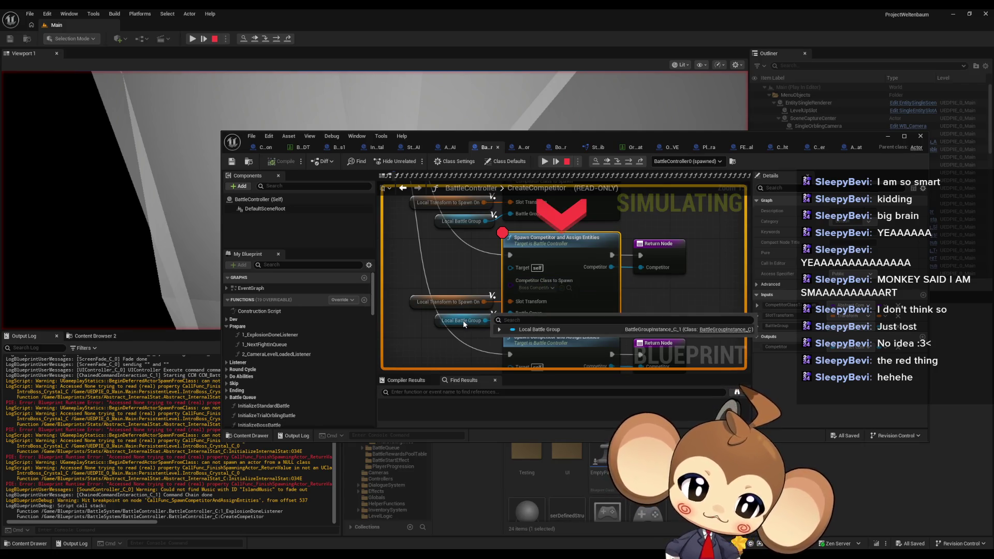
pyautogui.click(500, 330)
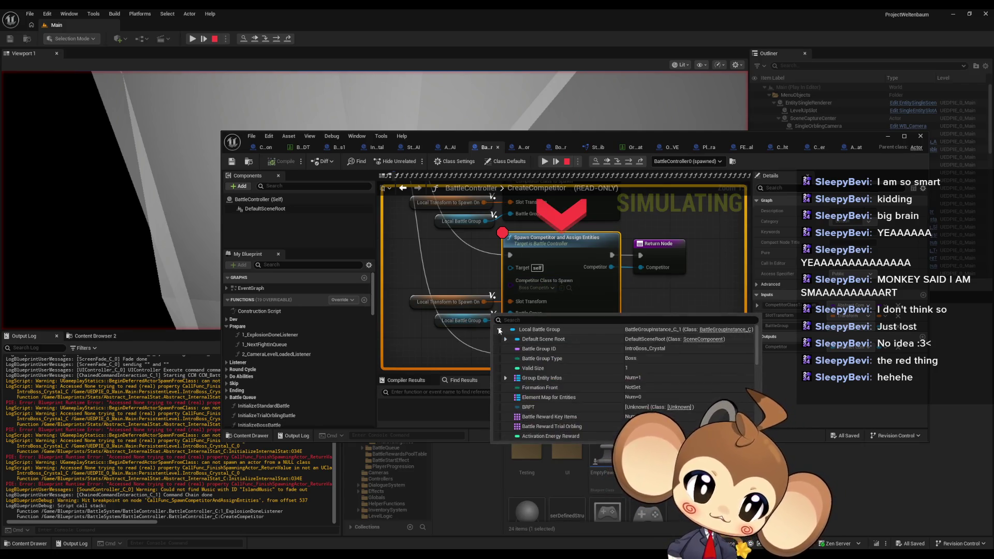
pyautogui.click(506, 378)
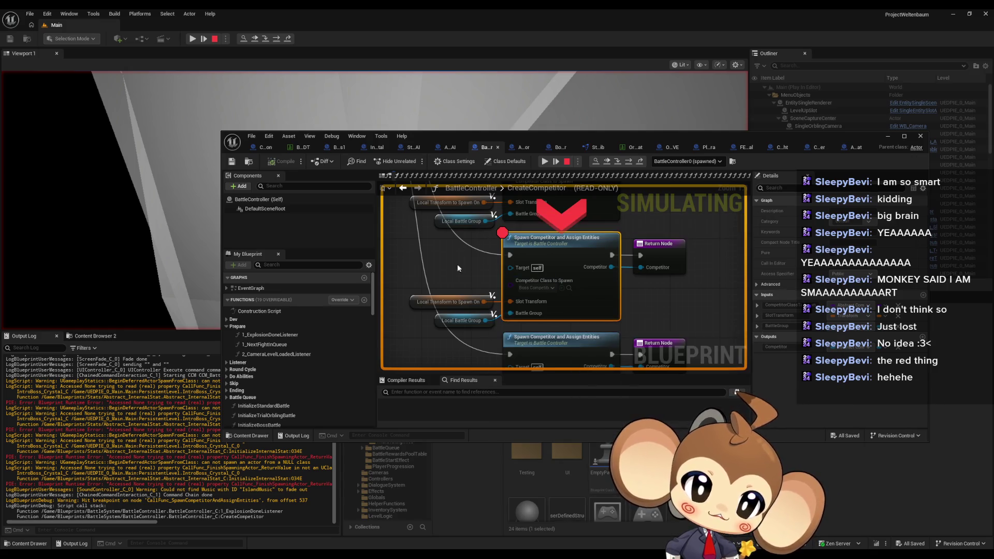
pyautogui.moveTo(572, 139); pyautogui.dragTo(559, 181)
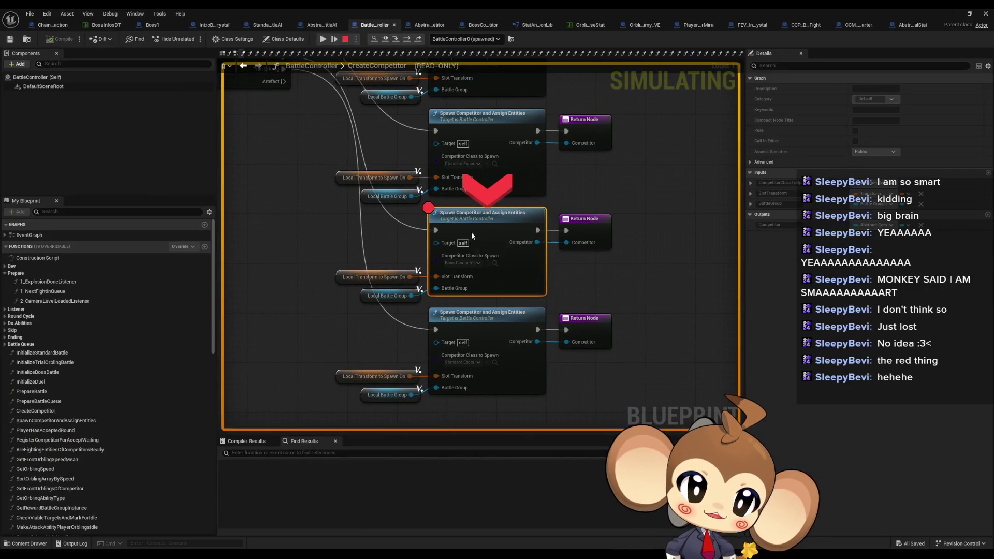
# Step: Remove the spawn node's breakpoint and step into the boss's InitializeCompetitor
pyautogui.rightClick(472, 236)
pyautogui.click(497, 309)
pyautogui.click(395, 40)
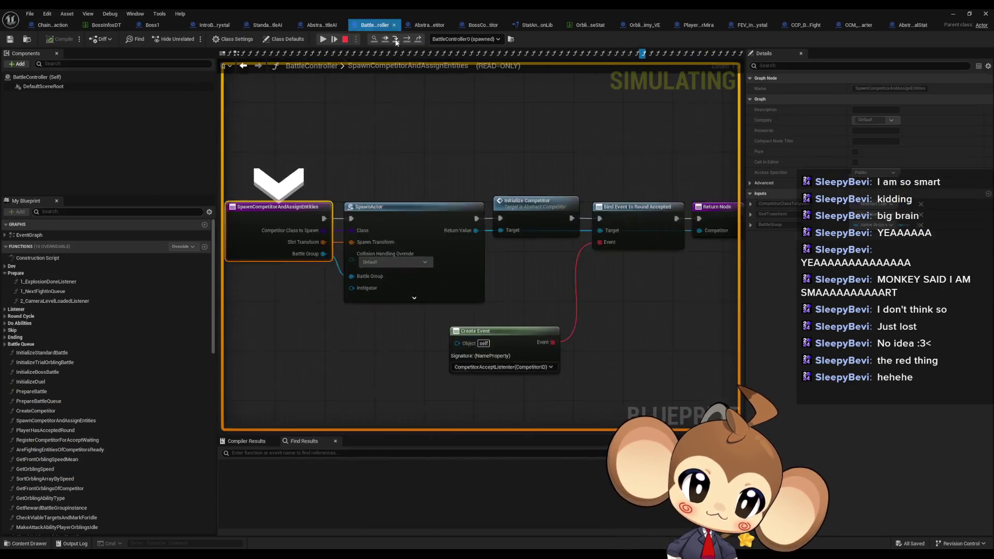
pyautogui.click(406, 41)
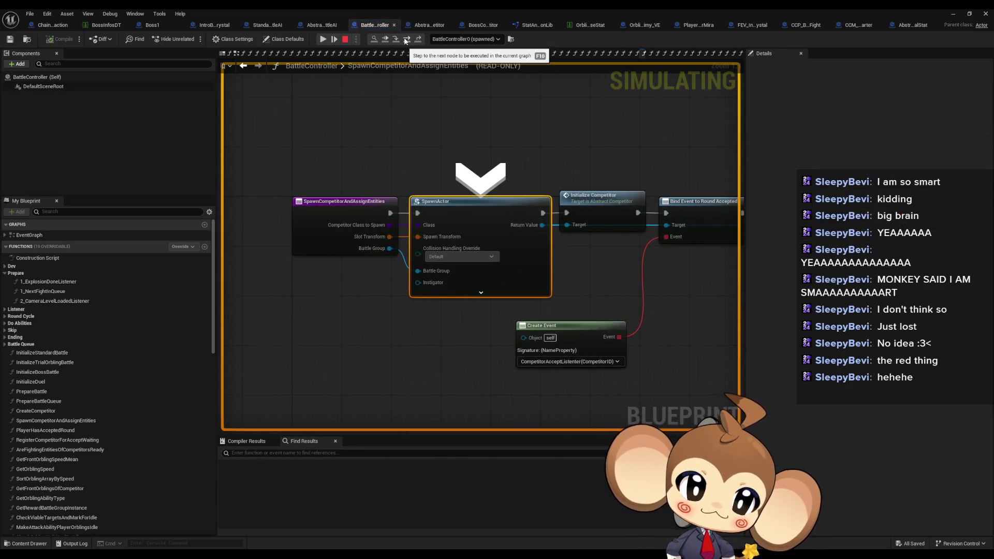
pyautogui.click(406, 40)
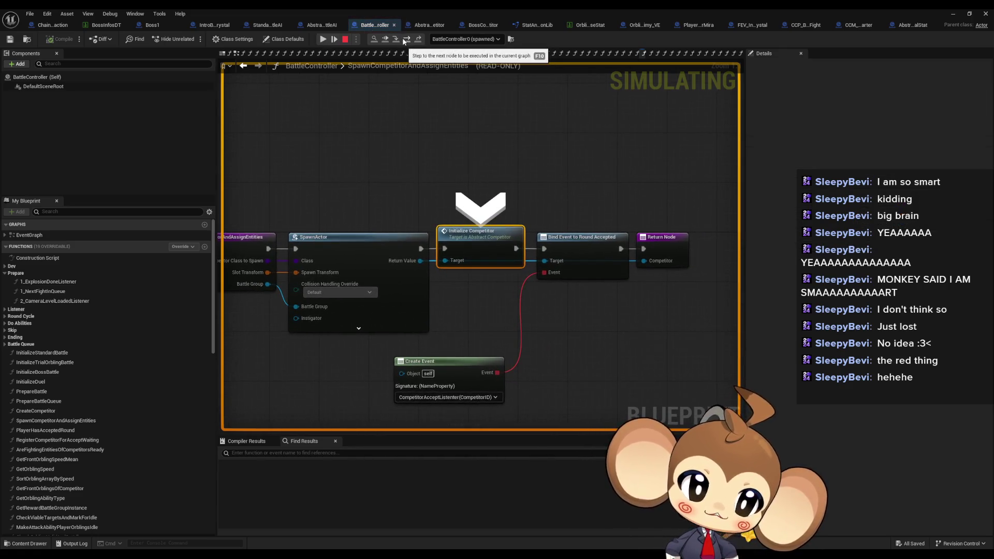
pyautogui.click(407, 40)
pyautogui.click(406, 41)
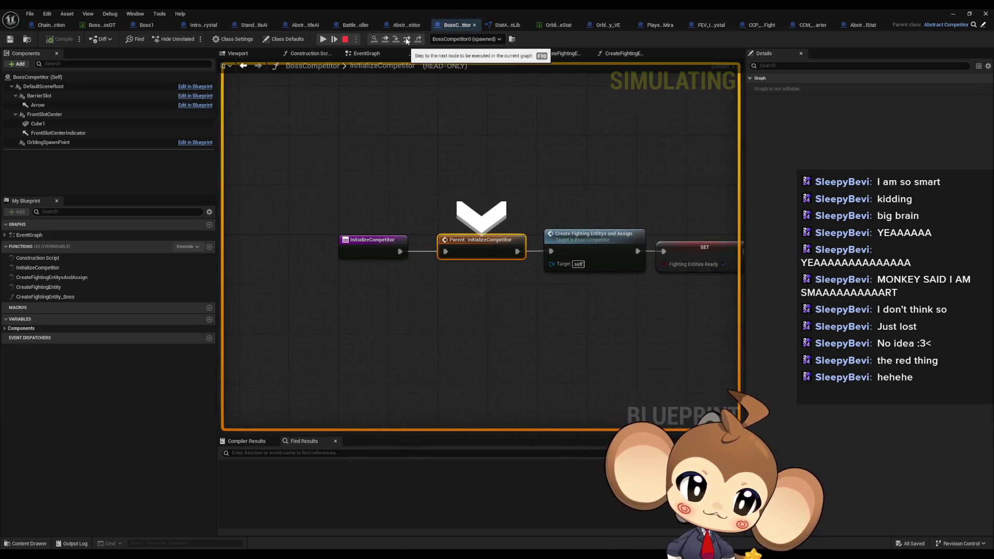
# Step: Step through the parent InitializeCompetitor and into CreateFightingEntitysAndAssign up to KEYS
pyautogui.click(407, 41)
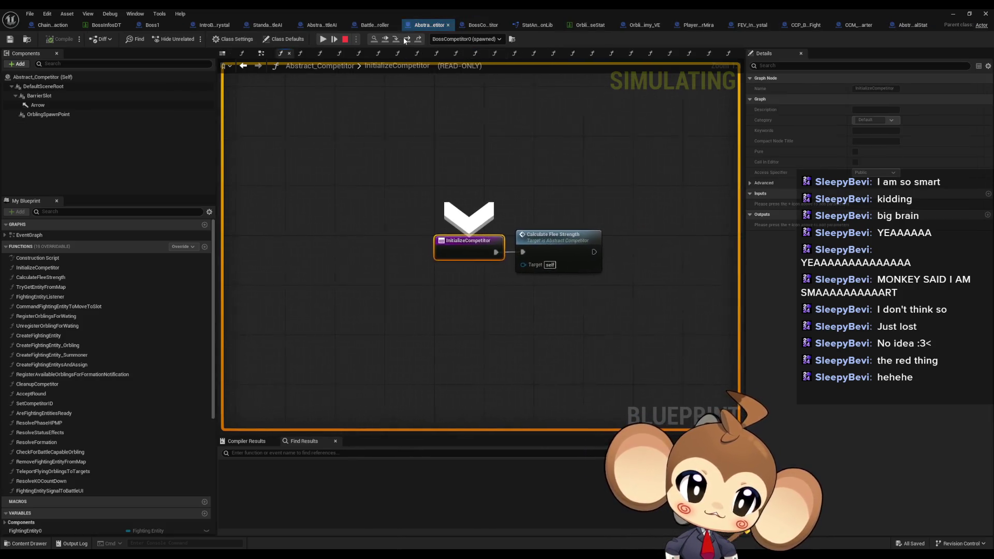
pyautogui.click(407, 41)
pyautogui.click(406, 41)
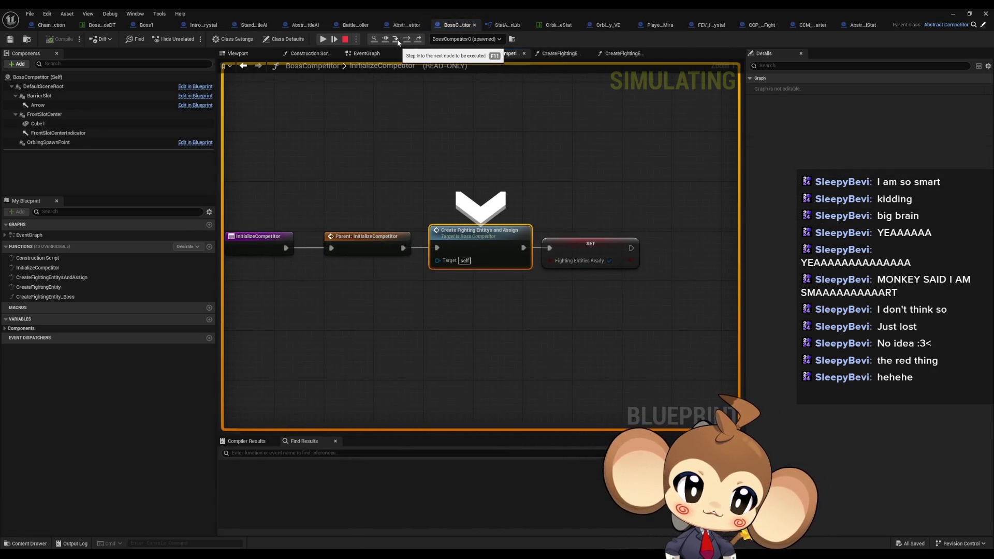
pyautogui.click(397, 41)
pyautogui.click(408, 40)
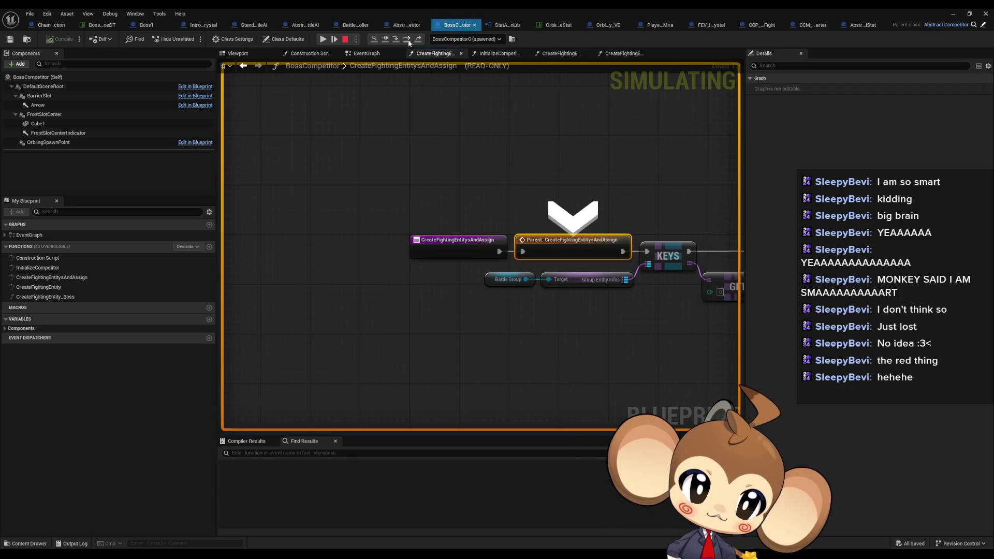
pyautogui.click(408, 40)
pyautogui.click(403, 39)
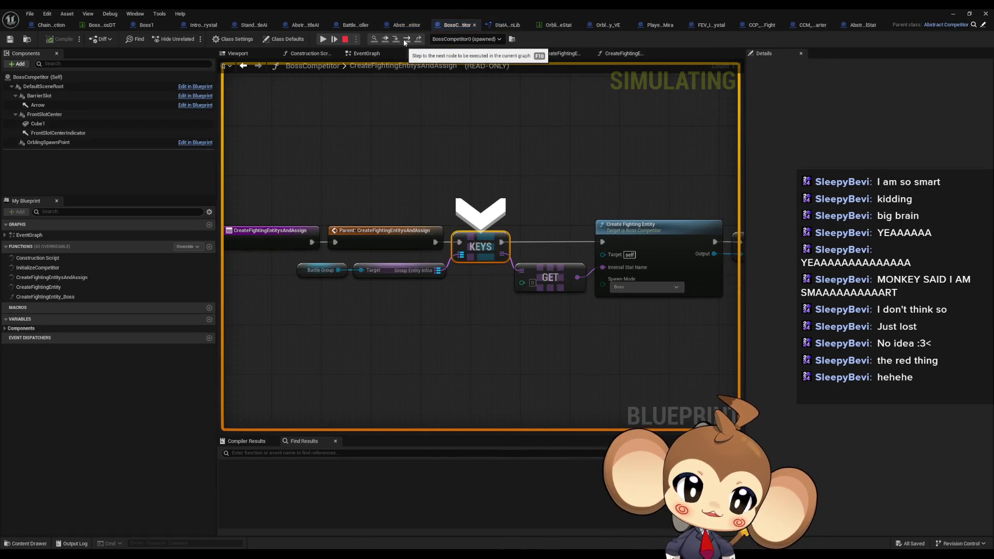
# Step: Expand the Battle Group's debug values to inspect the first Group Entity Infos entry
pyautogui.moveTo(325, 270)
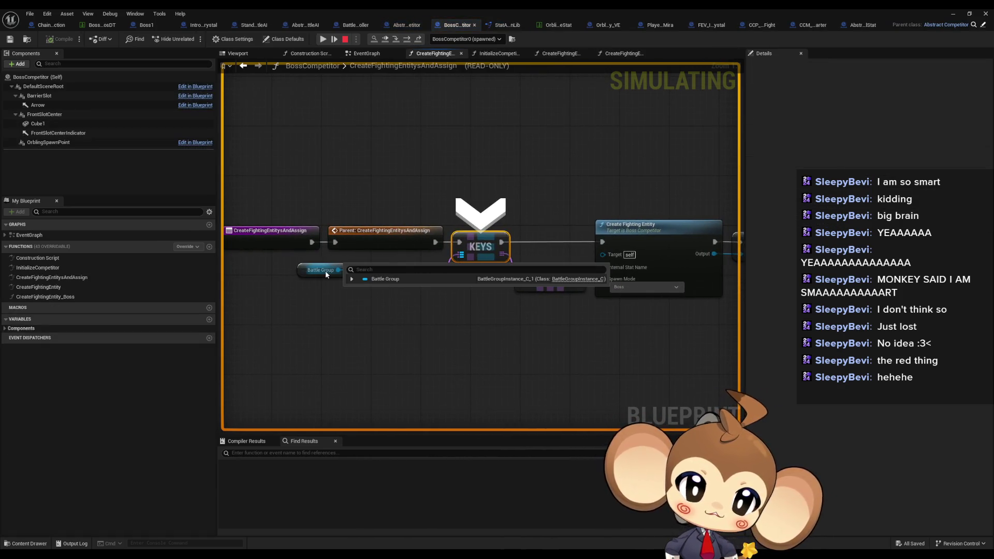
pyautogui.click(352, 279)
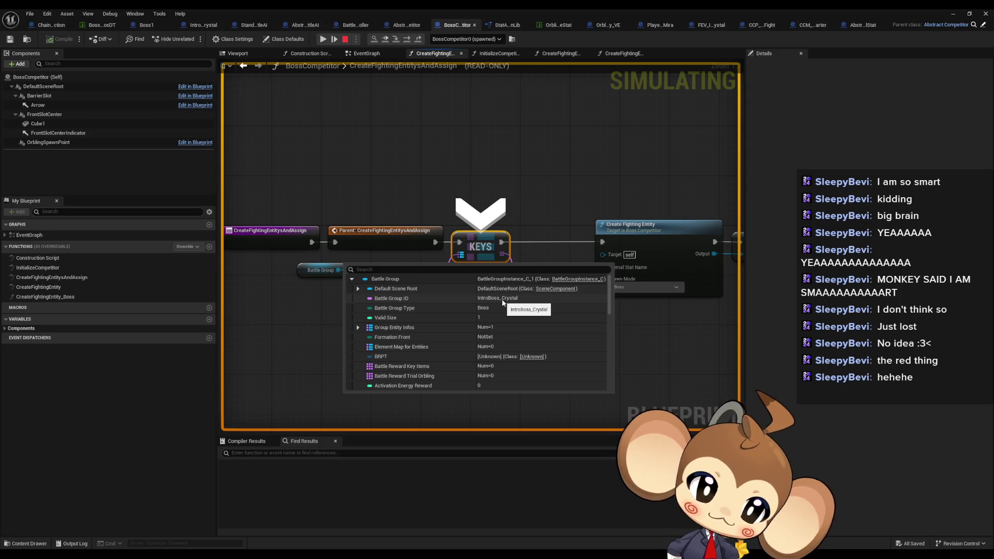
pyautogui.click(357, 328)
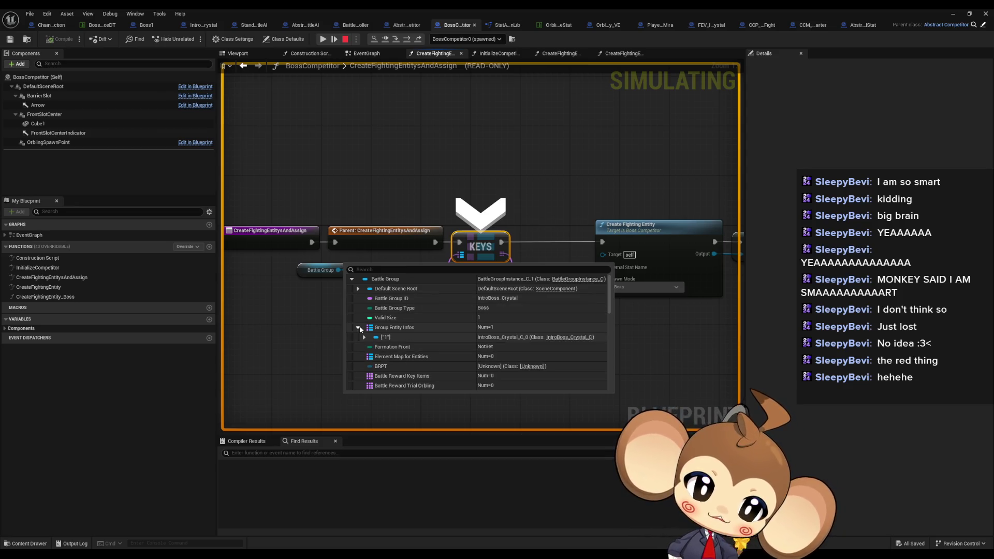
pyautogui.click(365, 337)
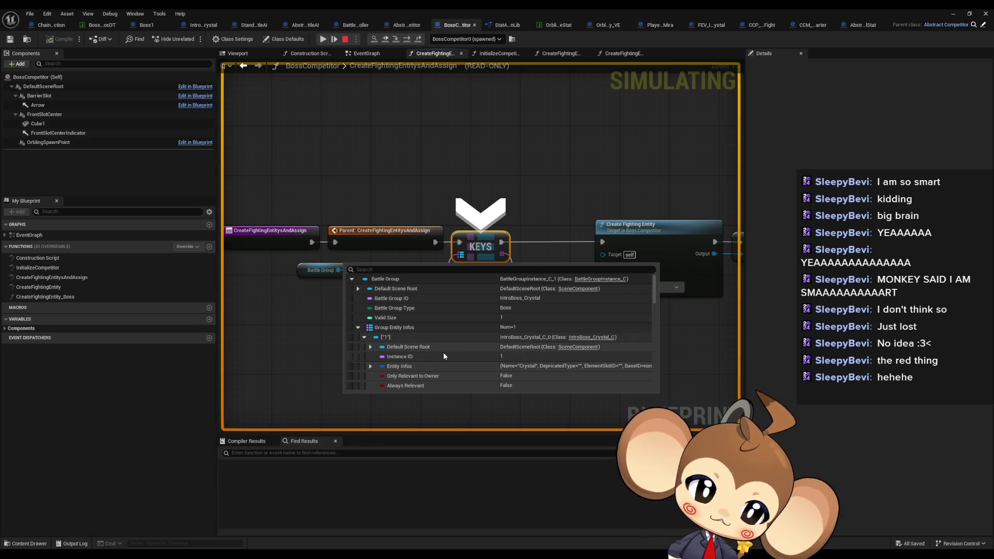
pyautogui.moveTo(531, 166)
pyautogui.mouseDown()
pyautogui.moveTo(311, 177)
pyautogui.moveTo(444, 178)
pyautogui.mouseUp()
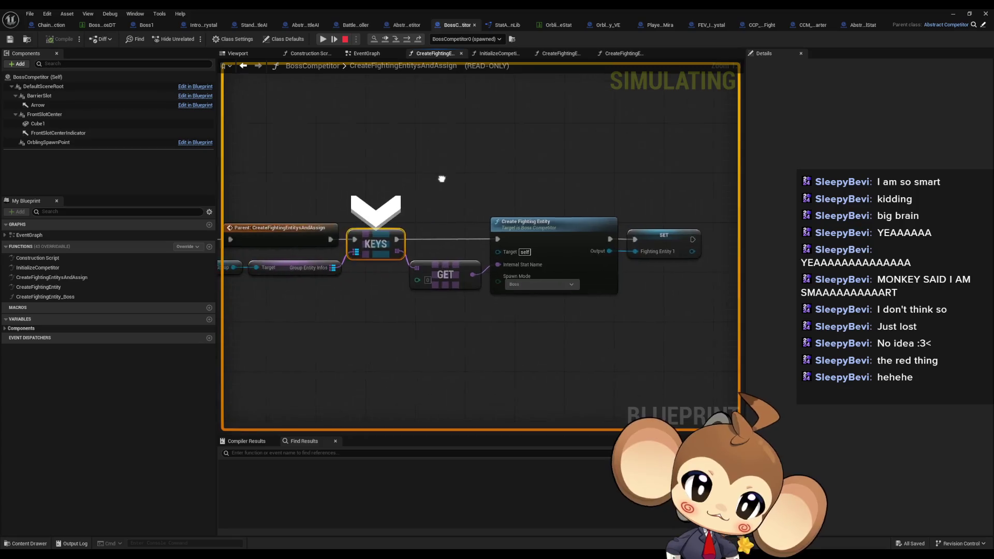
# Step: Step to SET Fighting Entity 1 via Create Fighting Entity, then stop the simulation
pyautogui.click(403, 39)
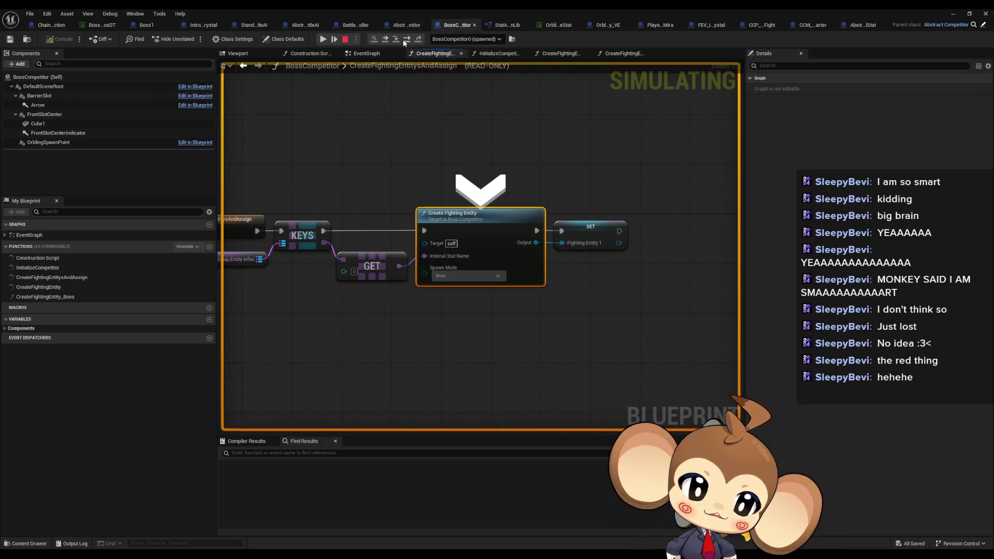
pyautogui.click(402, 39)
pyautogui.moveTo(414, 256)
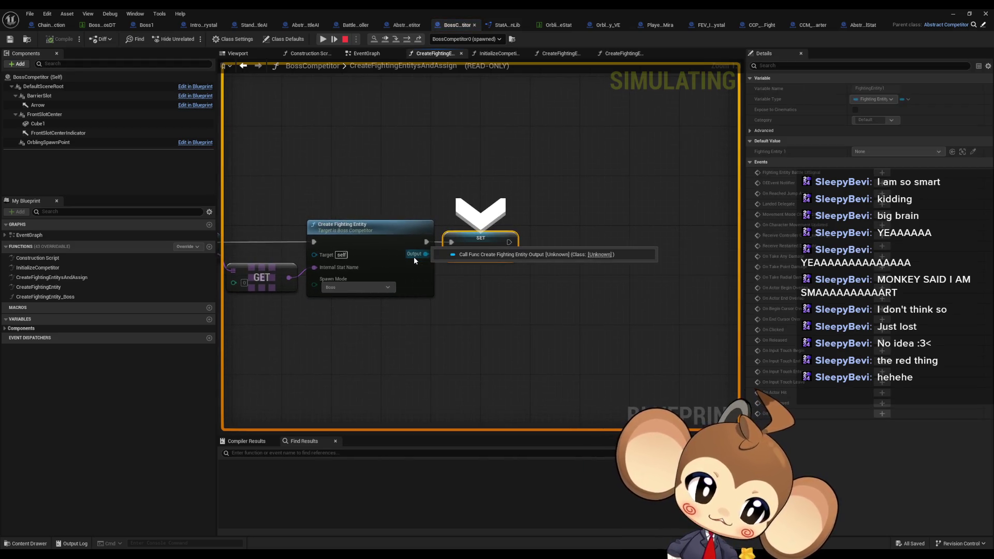
pyautogui.moveTo(415, 257); pyautogui.dragTo(561, 265)
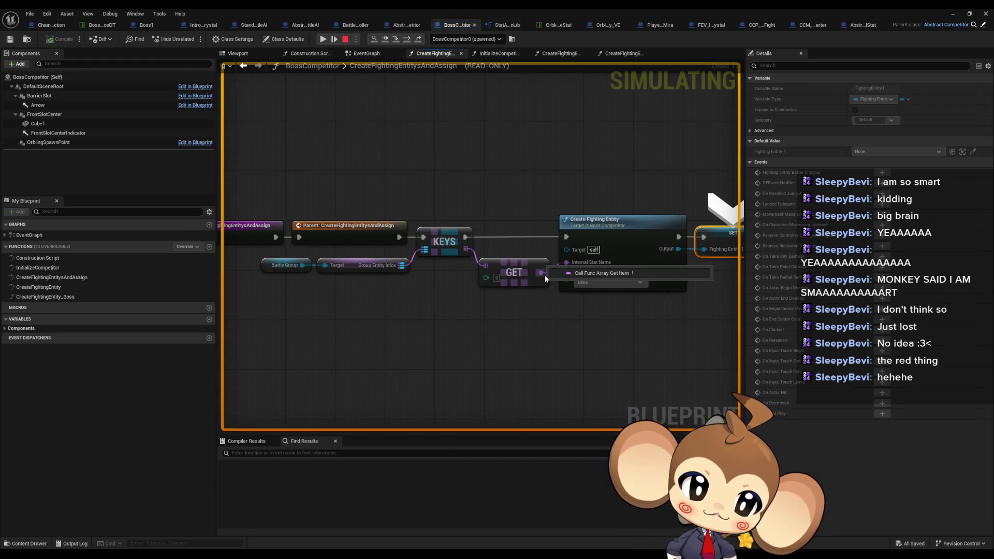
pyautogui.click(345, 40)
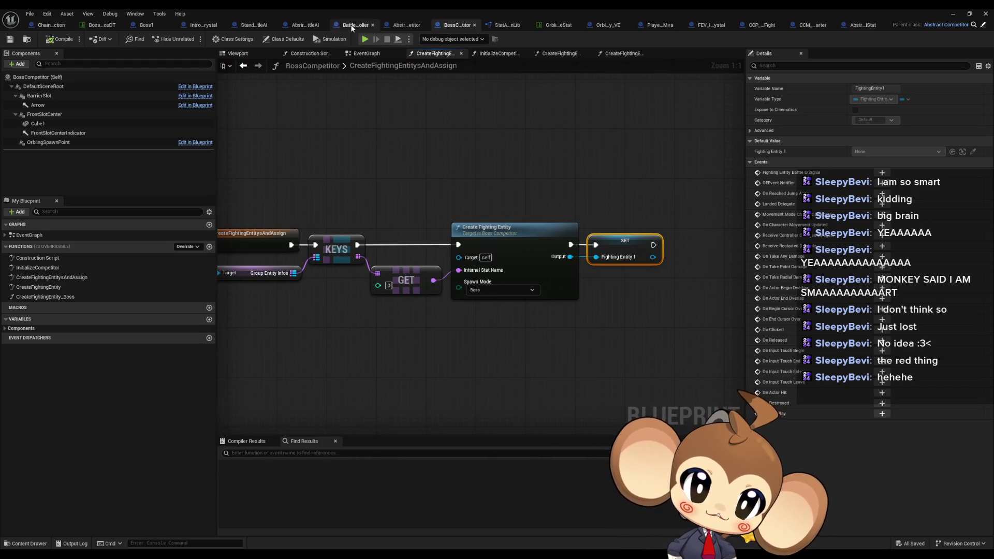
# Step: Breakpoint BattleController's Initialize Competitor node and start a new play session
pyautogui.click(355, 25)
pyautogui.rightClick(613, 246)
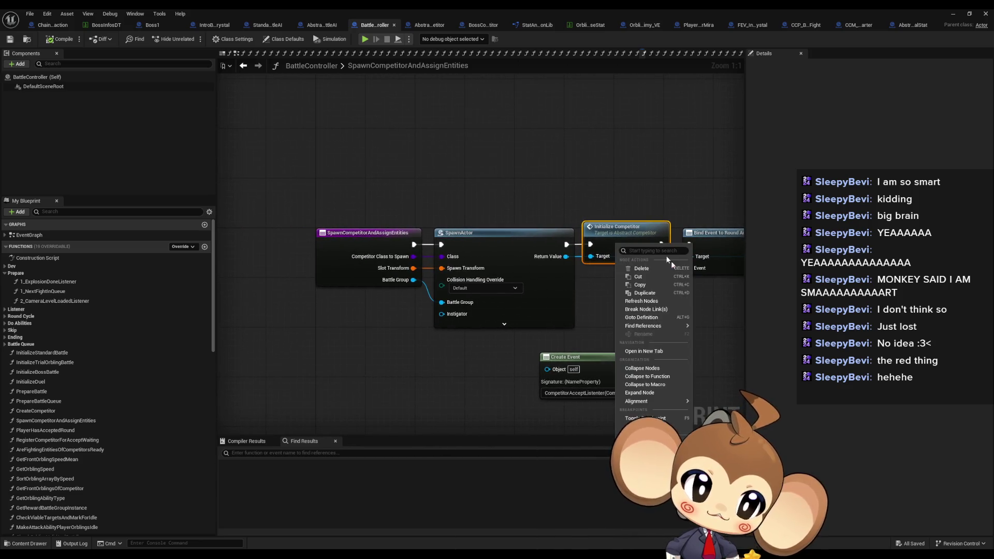
pyautogui.click(634, 418)
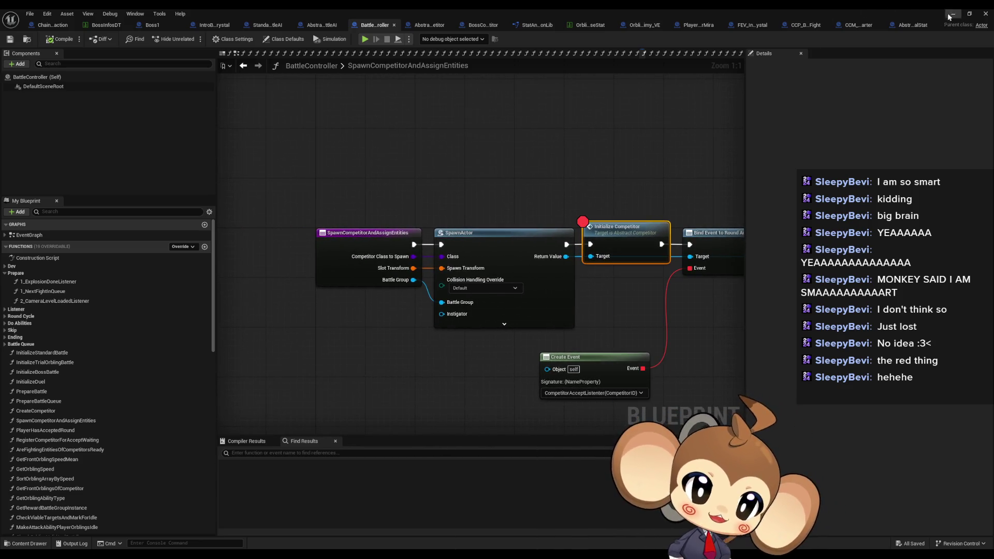
pyautogui.click(951, 15)
pyautogui.click(191, 39)
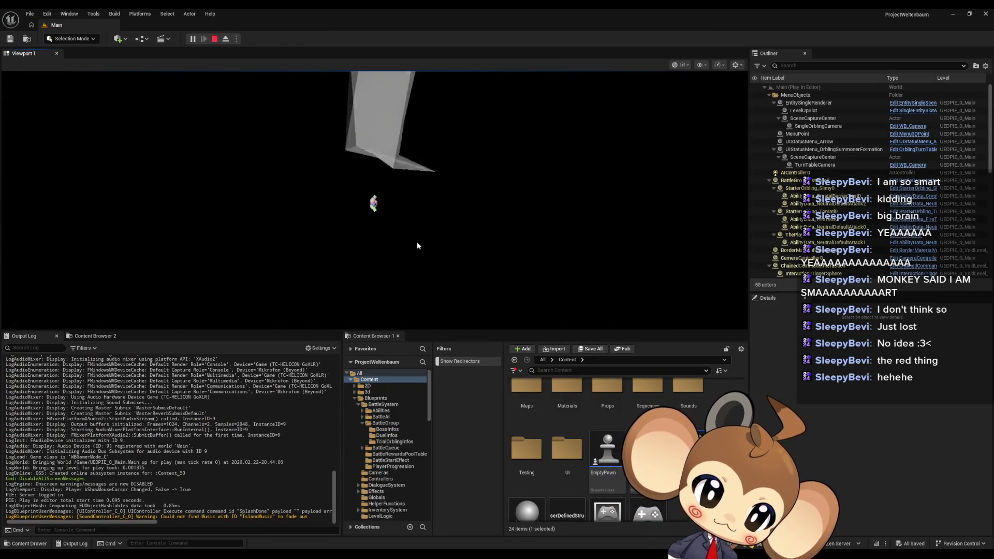
# Step: Focus the game viewport and play until the Initialize Competitor breakpoint pauses execution
pyautogui.click(460, 207)
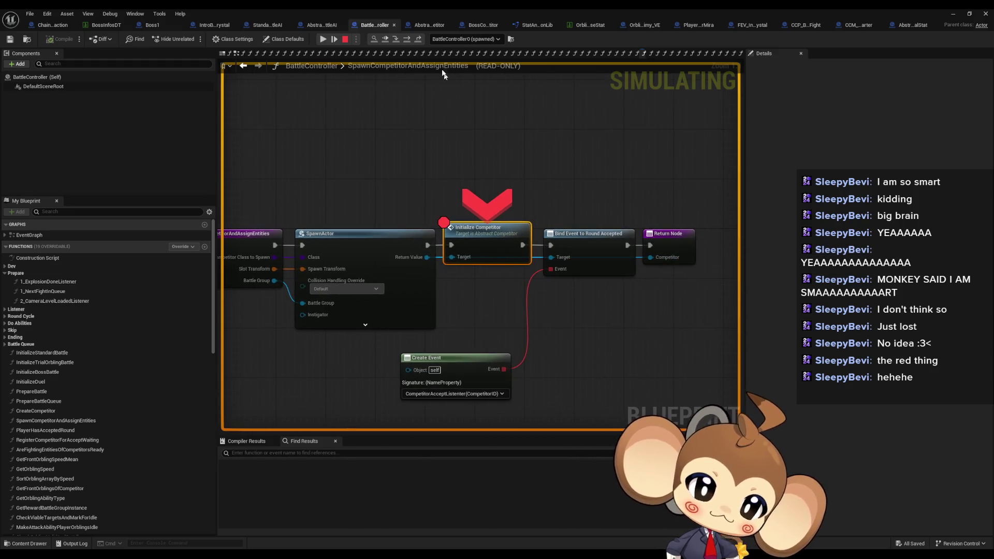
# Step: Step into Initialize Competitor and on into the summoner's CreateFightingEntitysAndAssign
pyautogui.rightClick(464, 229)
pyautogui.click(500, 308)
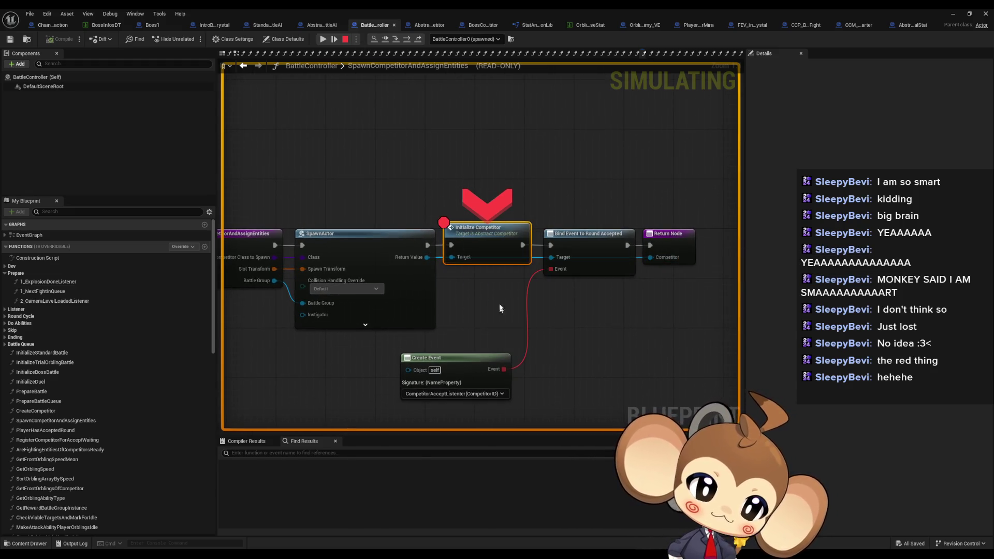
pyautogui.click(400, 41)
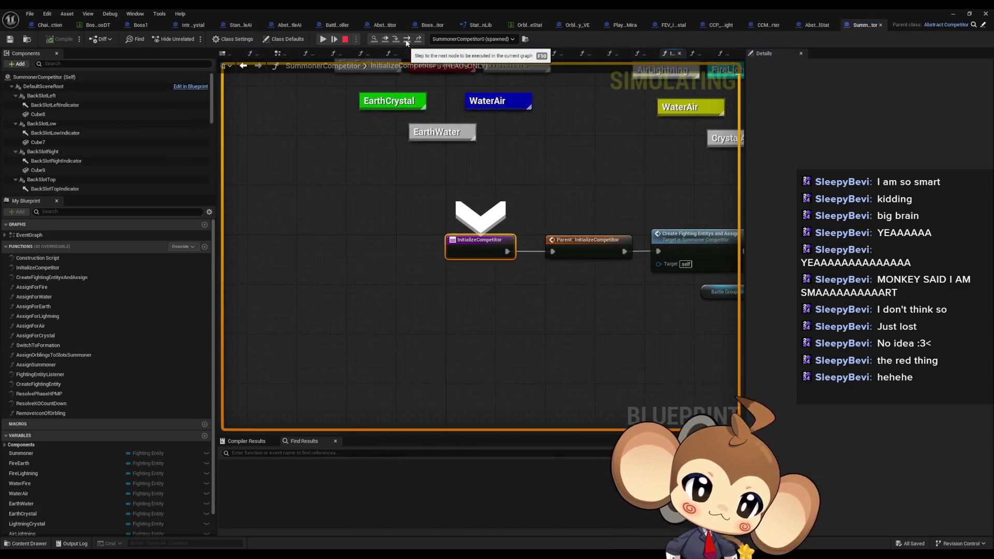
pyautogui.click(407, 40)
pyautogui.click(407, 40)
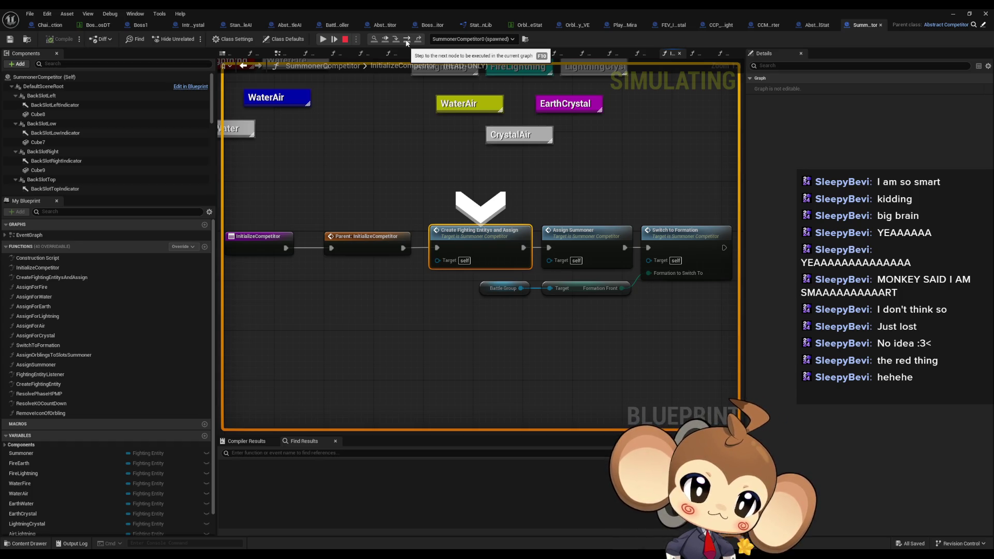
pyautogui.click(419, 40)
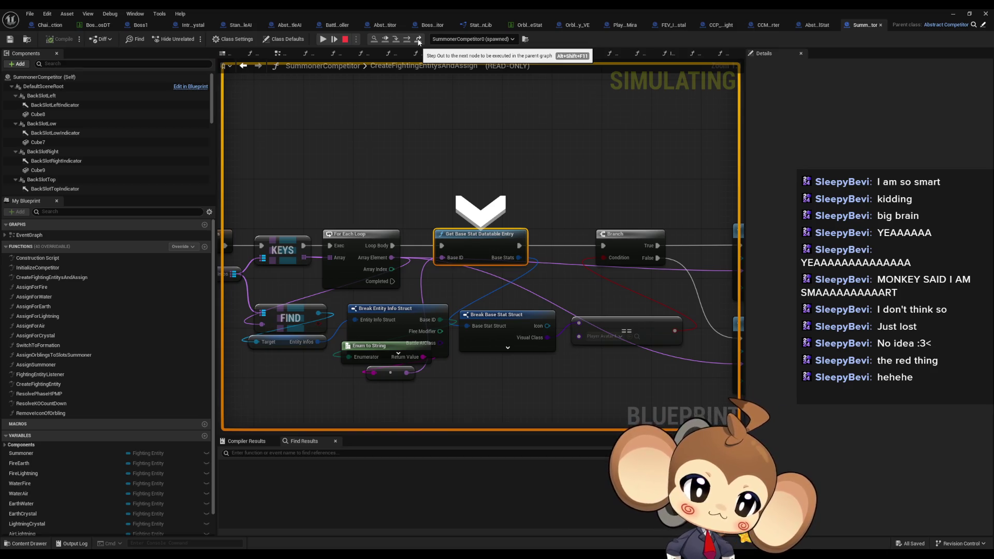
# Step: Add a breakpoint on the KEYS node at the function's entry
pyautogui.moveTo(376, 166); pyautogui.dragTo(619, 160)
pyautogui.moveTo(459, 268)
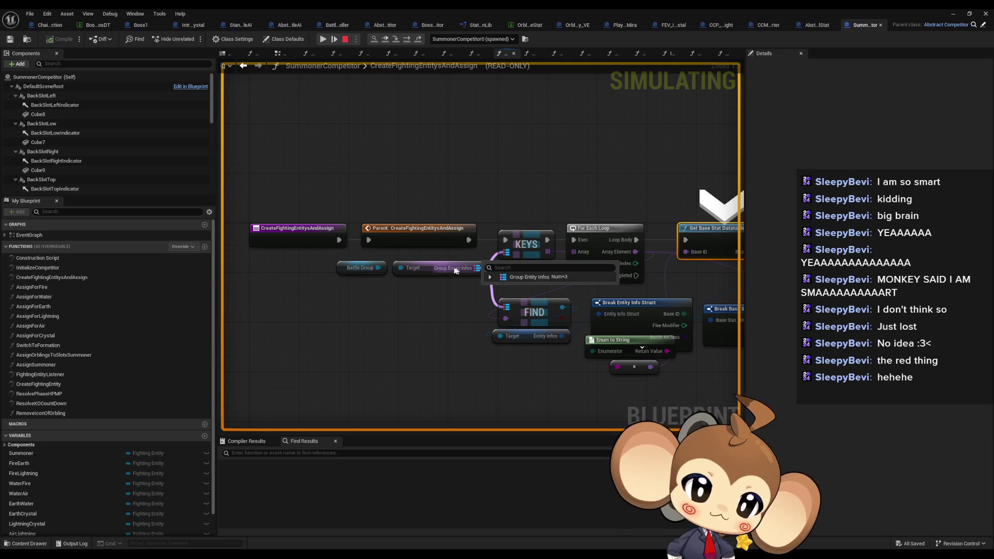
pyautogui.moveTo(362, 270)
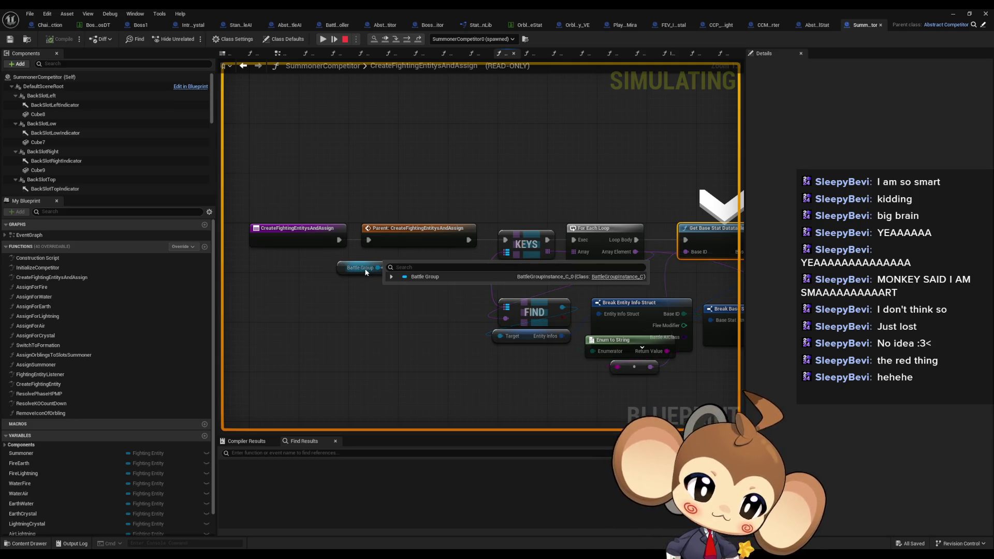
pyautogui.rightClick(533, 235)
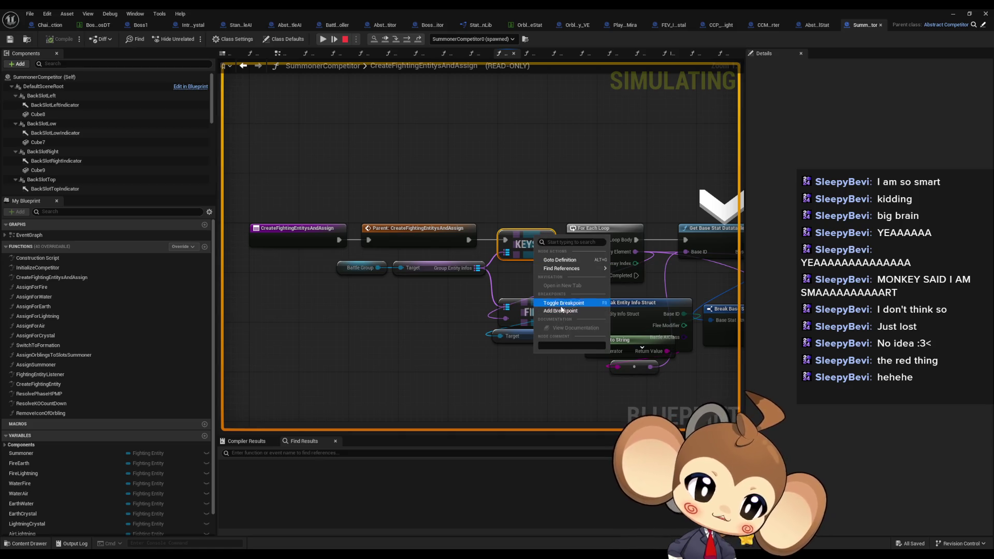
pyautogui.click(570, 306)
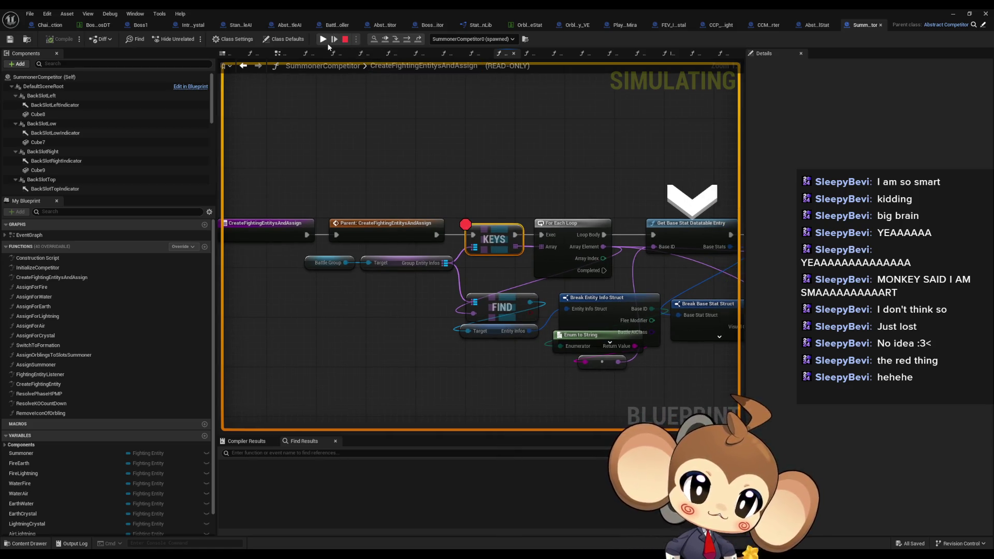
# Step: Remove the KEYS breakpoint and stop the simulation
pyautogui.rightClick(506, 248)
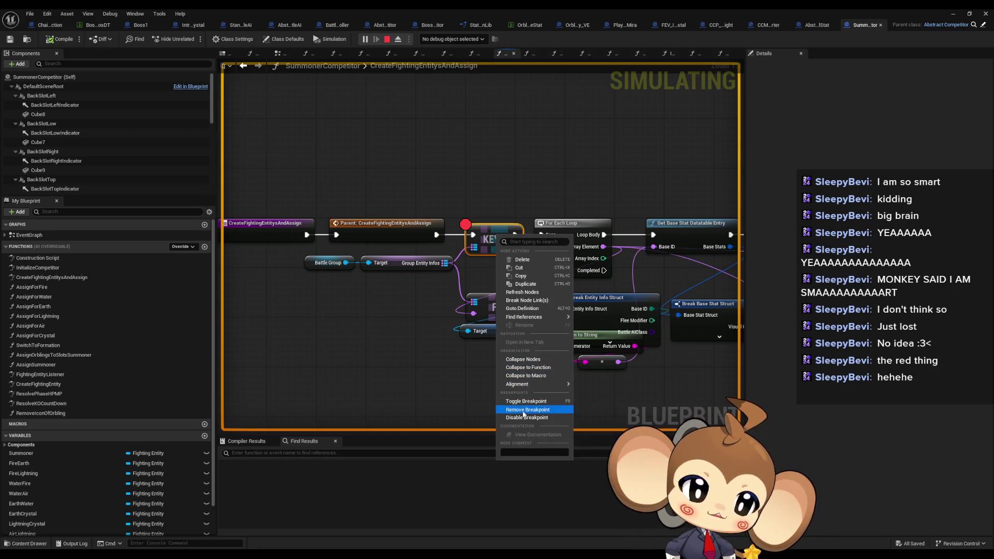
pyautogui.click(527, 409)
pyautogui.click(387, 40)
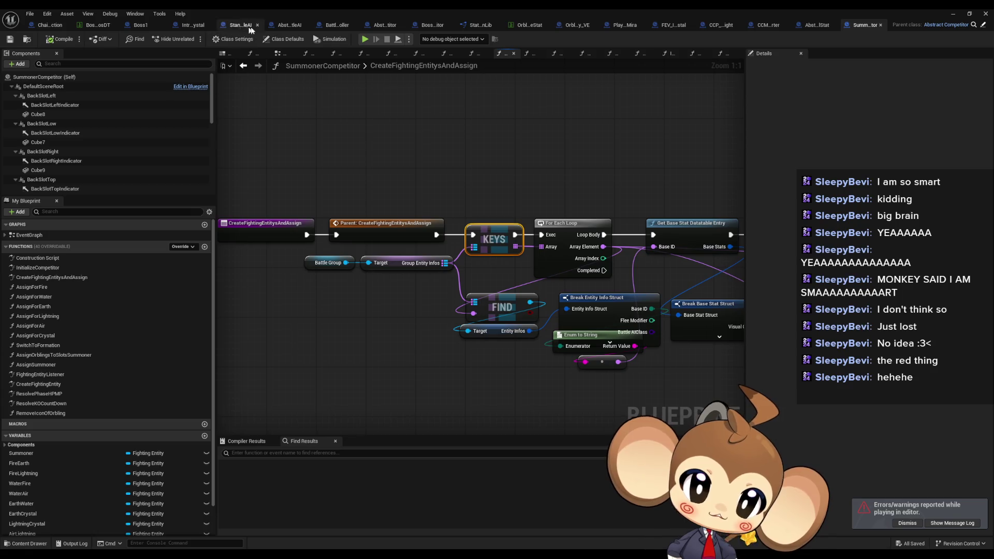
# Step: Put a breakpoint on the middle spawn call in BattleController's CreateCompetitor graph
pyautogui.click(335, 26)
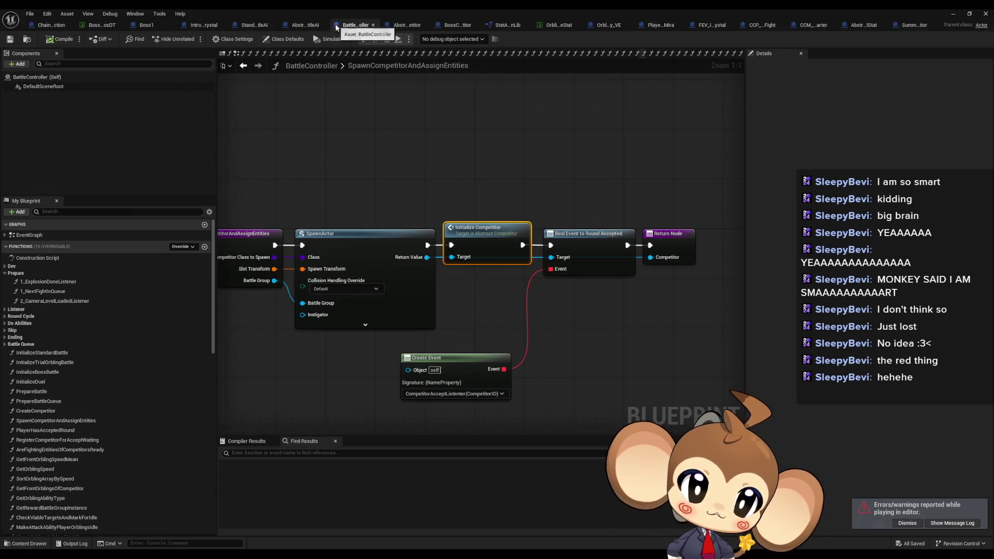
pyautogui.click(245, 71)
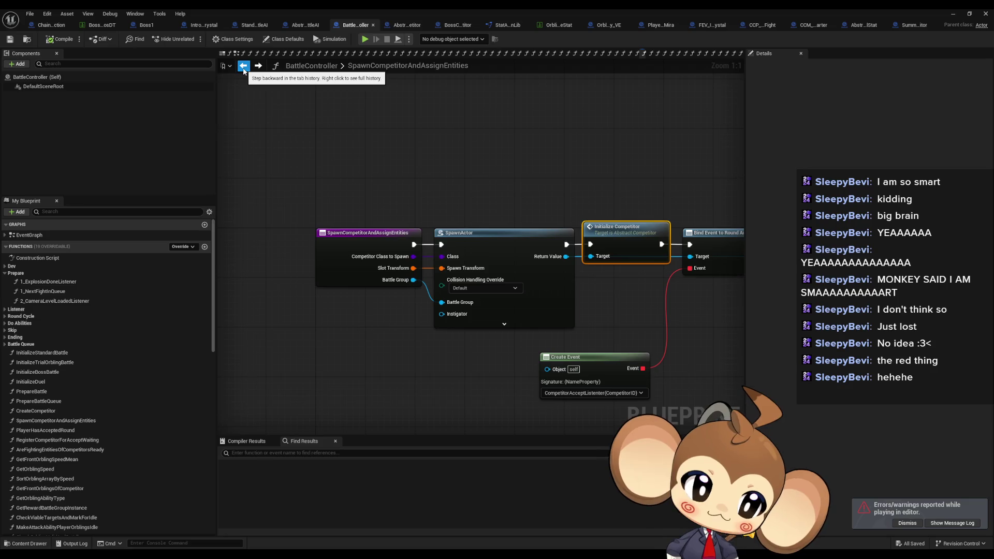
pyautogui.click(244, 71)
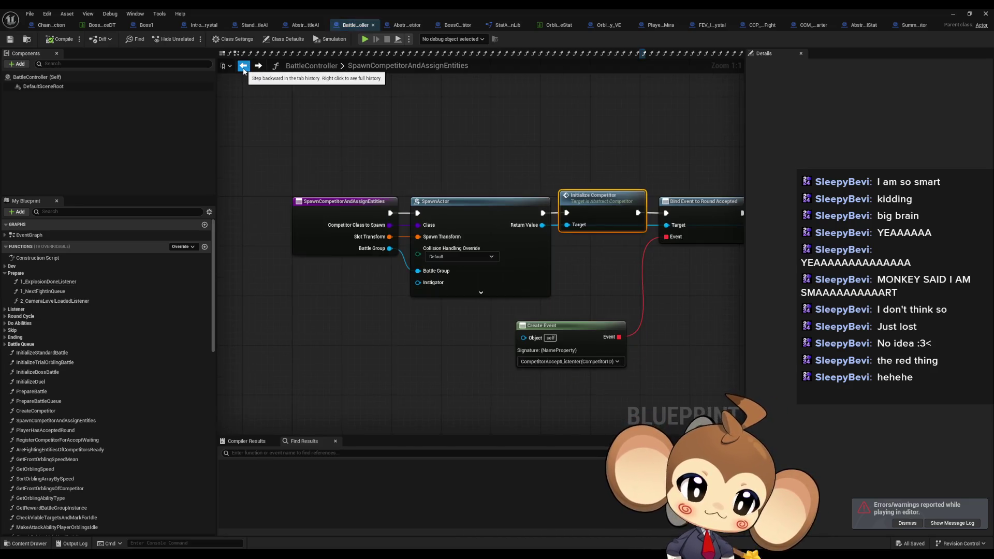
pyautogui.click(244, 71)
pyautogui.click(244, 71)
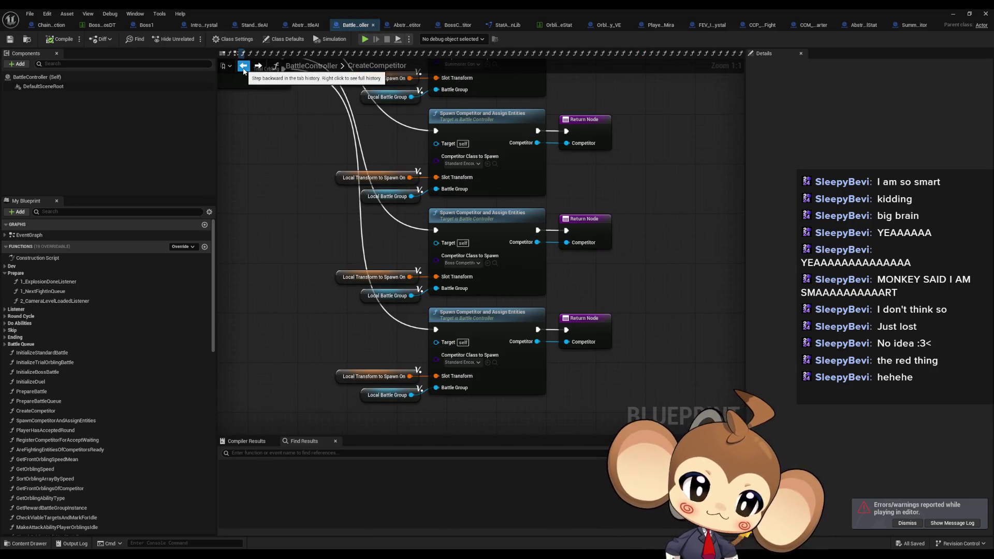
pyautogui.rightClick(486, 221)
pyautogui.press('Escape')
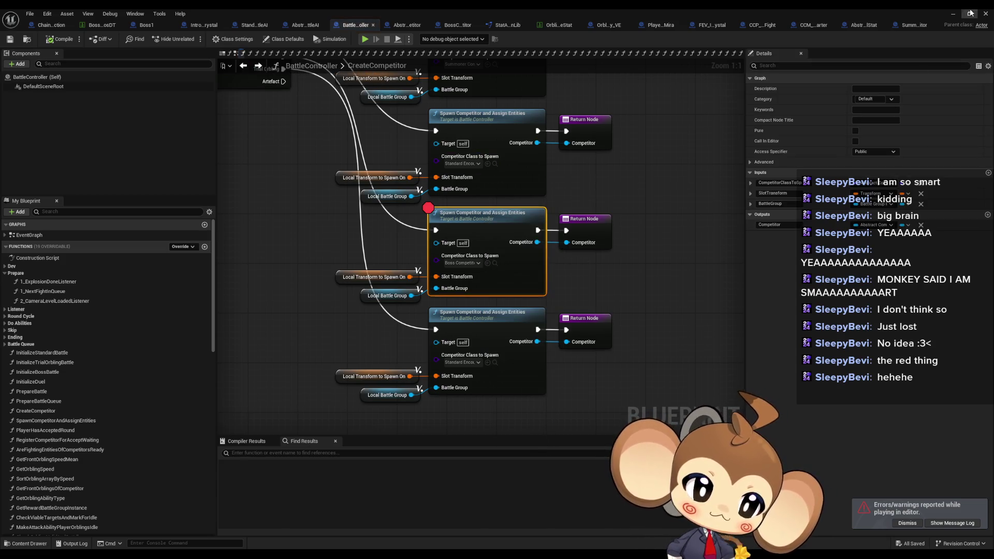
# Step: Return to the level editor and play until CreateCompetitor's middle spawn breakpoint pauses execution
pyautogui.click(986, 14)
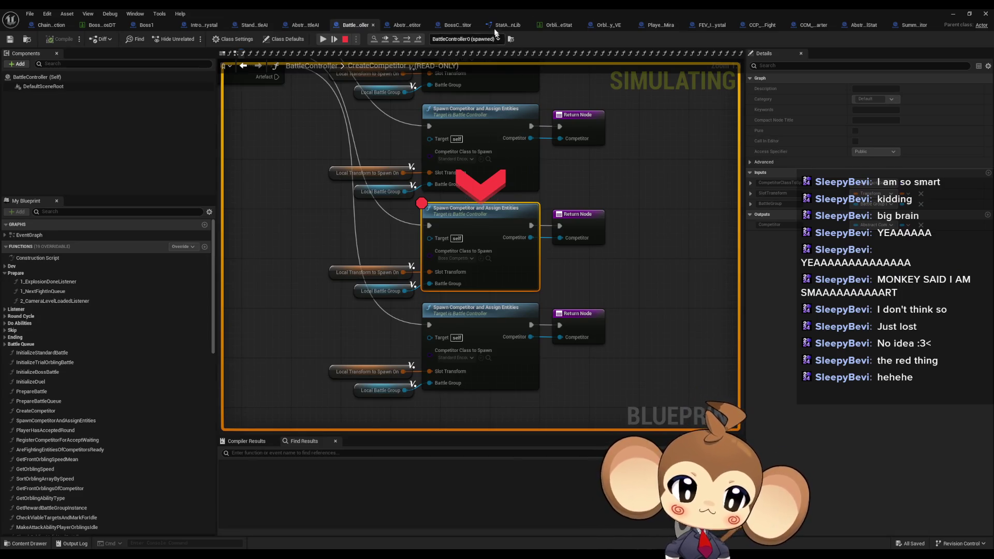
# Step: Step into the spawn call and the boss's InitializeCompetitor up to Create Fighting Entitys
pyautogui.click(396, 39)
pyautogui.click(407, 40)
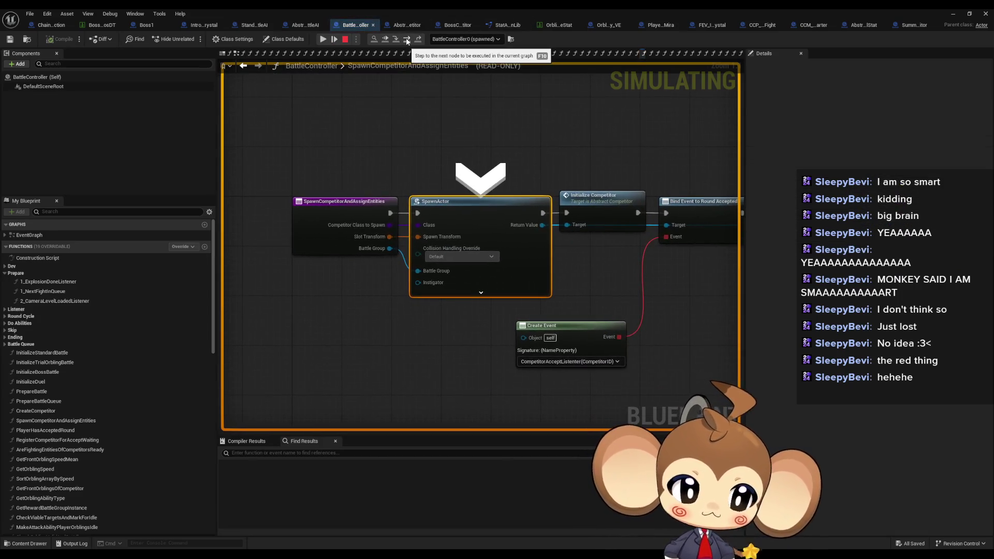
pyautogui.click(407, 40)
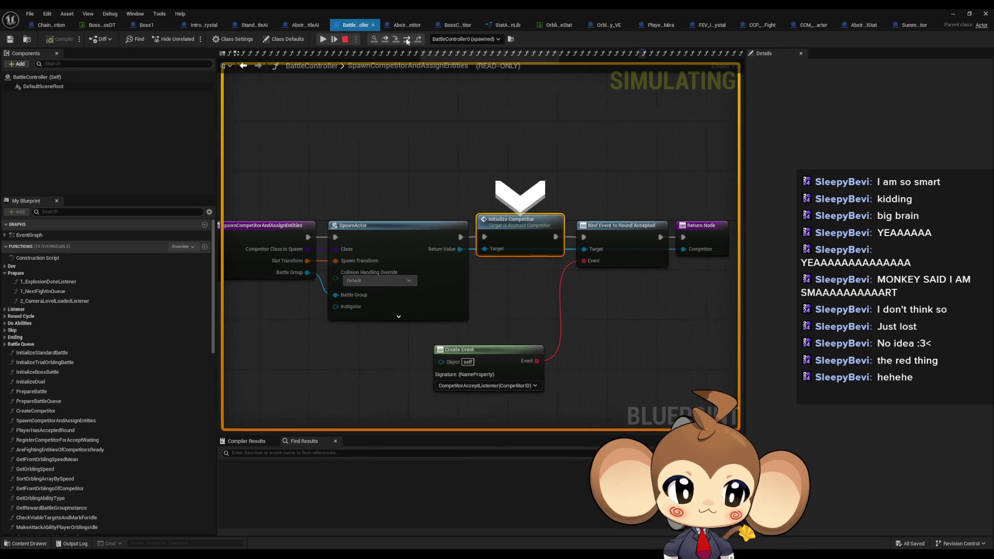
pyautogui.moveTo(307, 261)
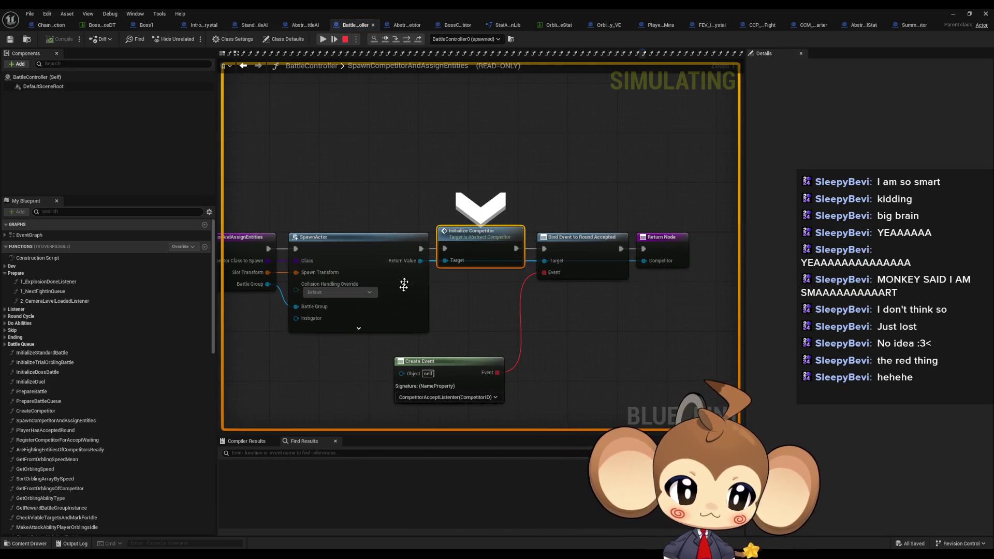
pyautogui.click(399, 39)
pyautogui.click(405, 41)
pyautogui.click(404, 42)
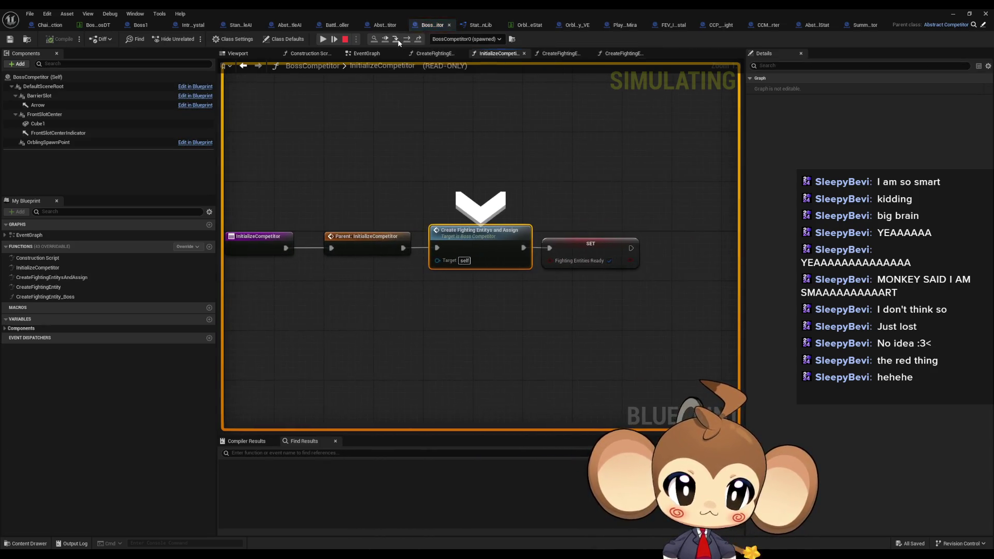
# Step: Step through CreateFightingEntitysAndAssign, past KEYS, to the Create Fighting Entity call
pyautogui.click(405, 42)
pyautogui.click(406, 42)
pyautogui.click(407, 43)
pyautogui.click(407, 43)
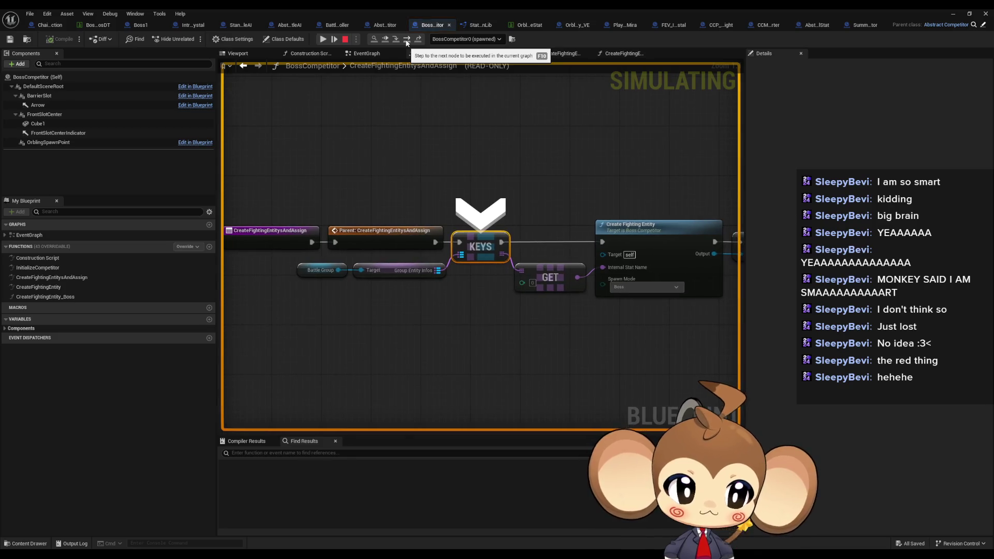
pyautogui.click(406, 42)
pyautogui.click(407, 42)
# Step: Step through the parent CreateFightingEntity, then via the Boss switch branch into CreateFightingEntity_Boss
pyautogui.click(406, 42)
pyautogui.click(406, 42)
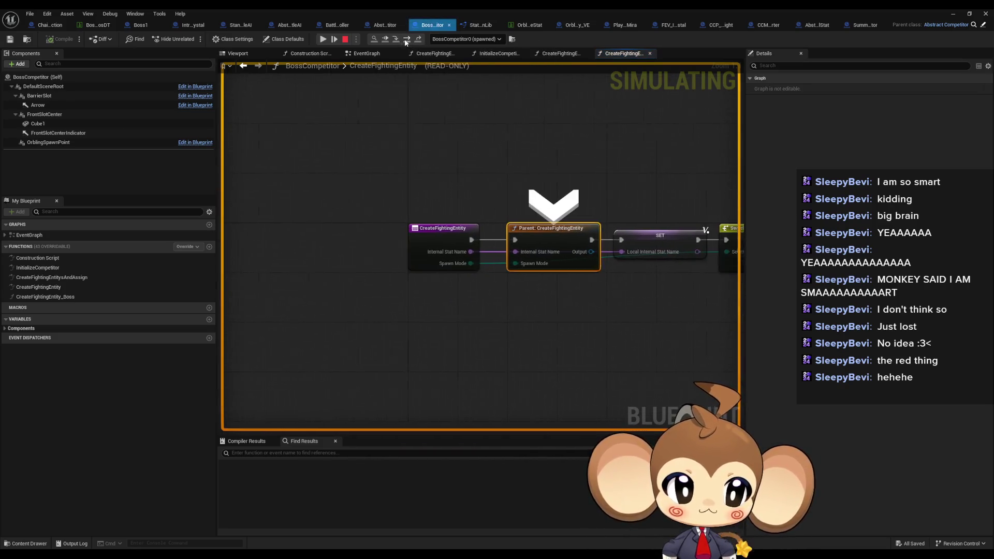
pyautogui.moveTo(378, 253)
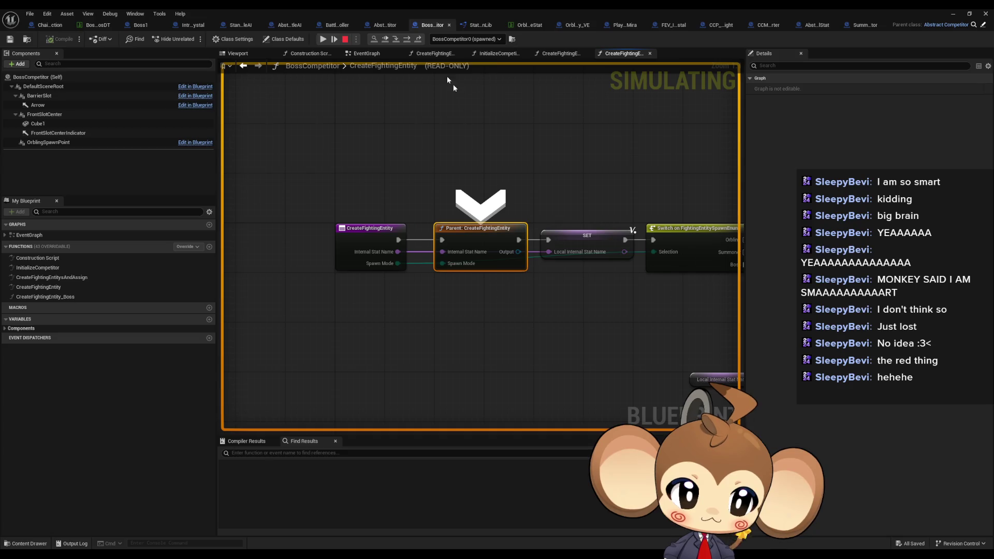
pyautogui.click(406, 41)
pyautogui.click(406, 40)
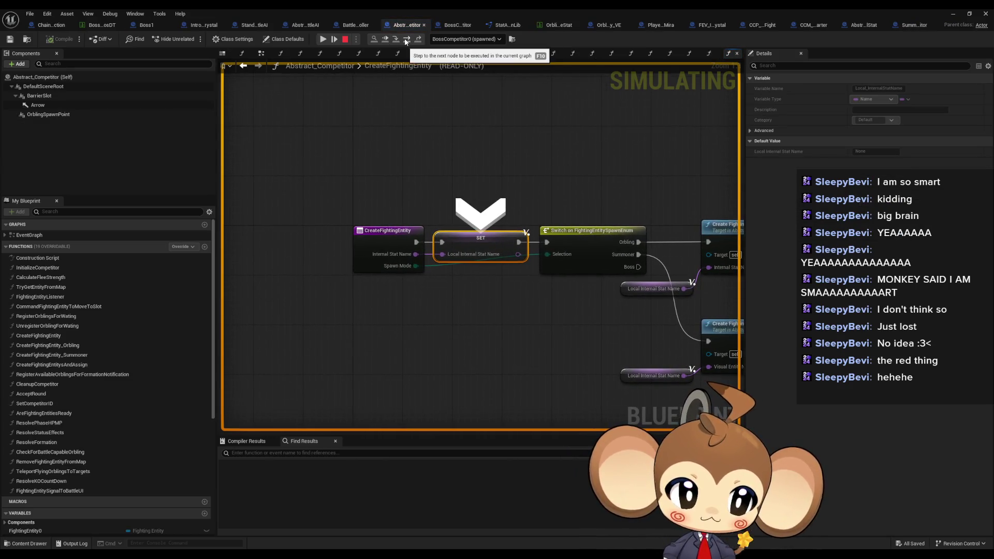
pyautogui.click(406, 40)
pyautogui.click(406, 40)
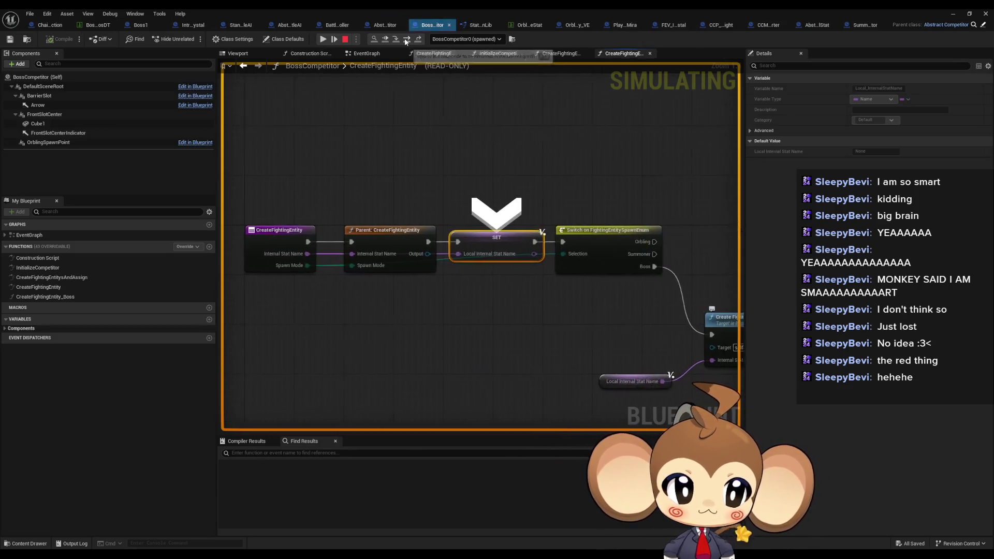
pyautogui.click(406, 41)
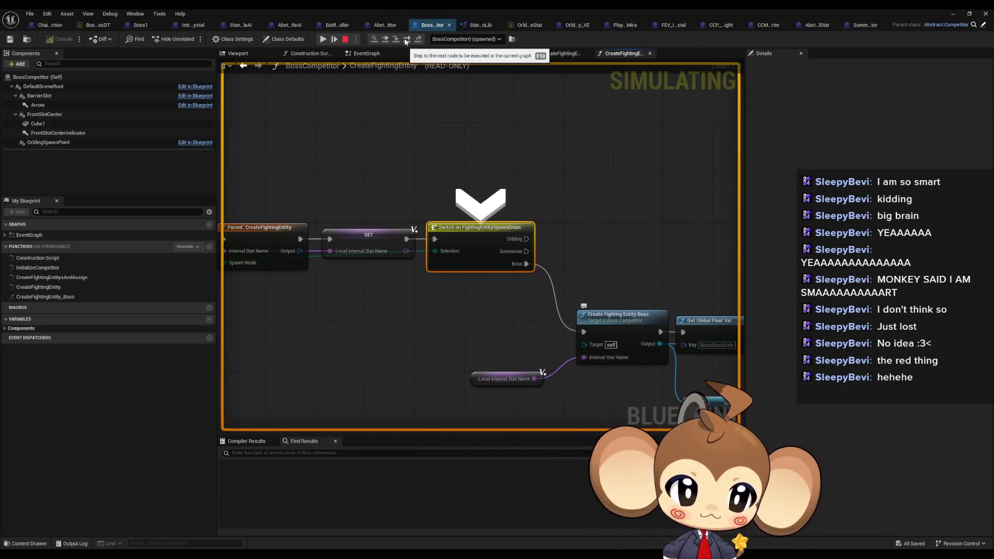
pyautogui.click(405, 40)
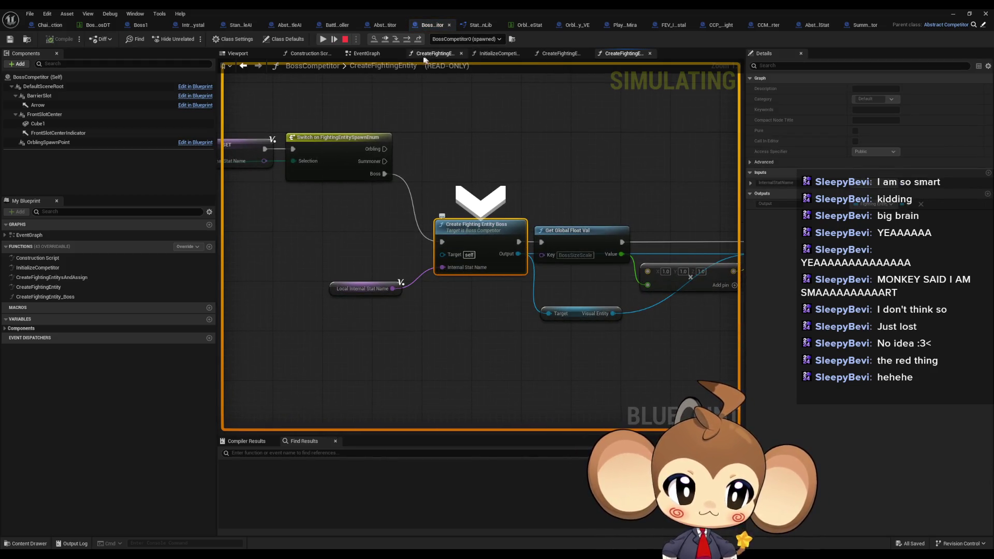
pyautogui.click(406, 40)
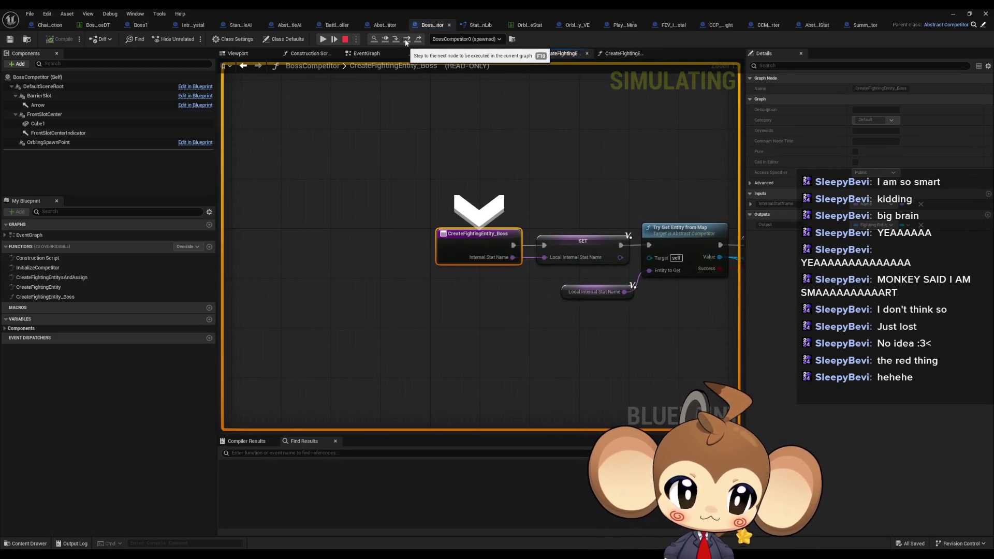
# Step: Step into TryGetEntityFromMap and confirm Group Entity Infos holds IntroBoss_Crystal_C_0
pyautogui.click(406, 40)
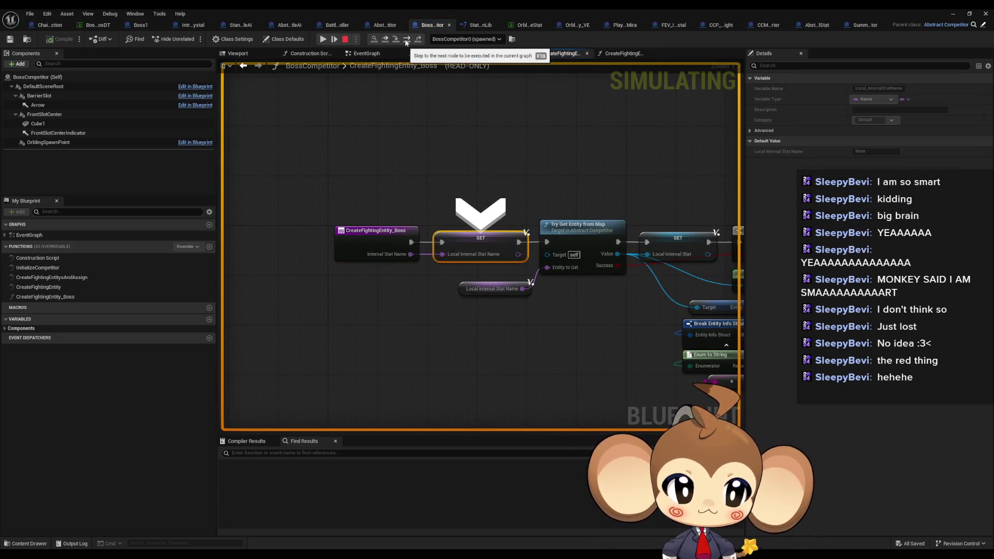
pyautogui.click(406, 40)
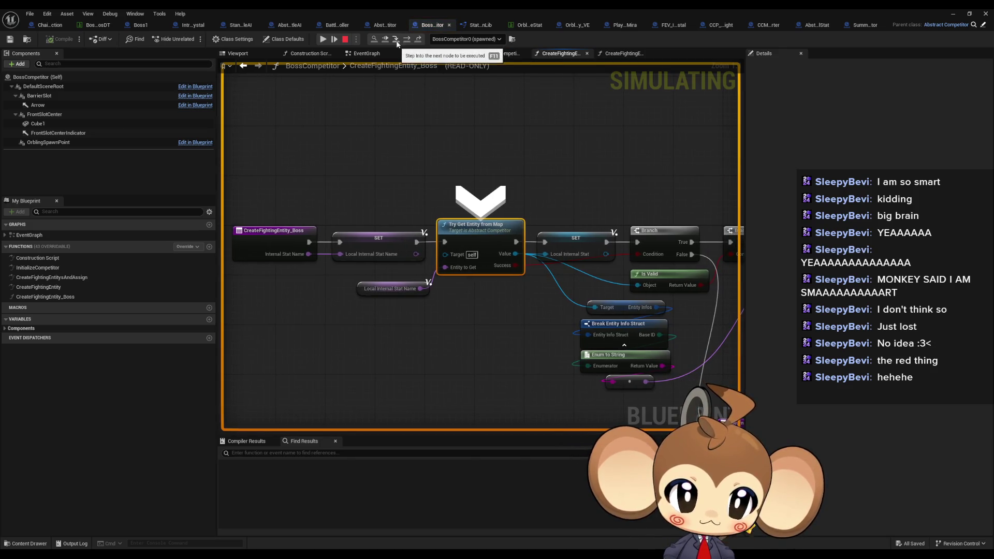
pyautogui.click(396, 41)
pyautogui.moveTo(365, 265)
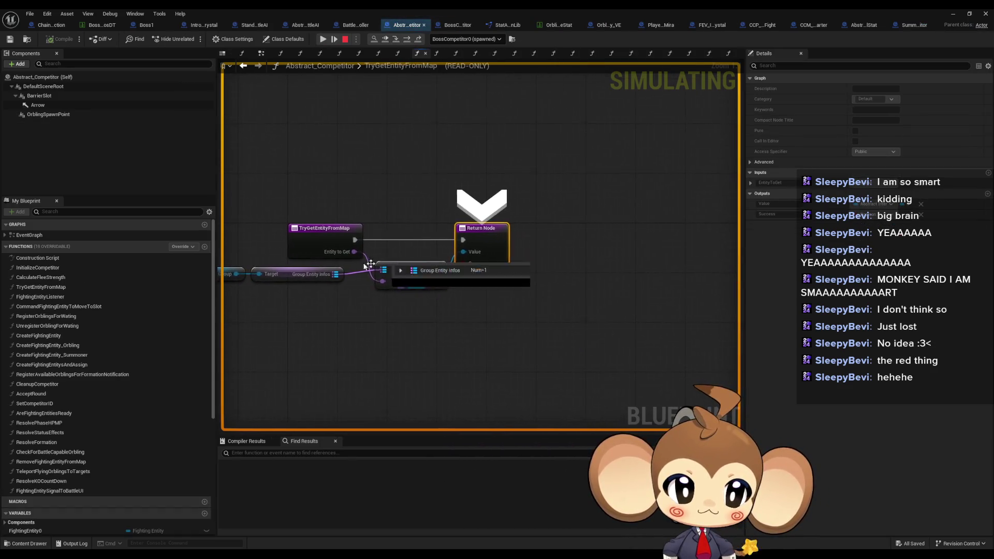
pyautogui.click(347, 284)
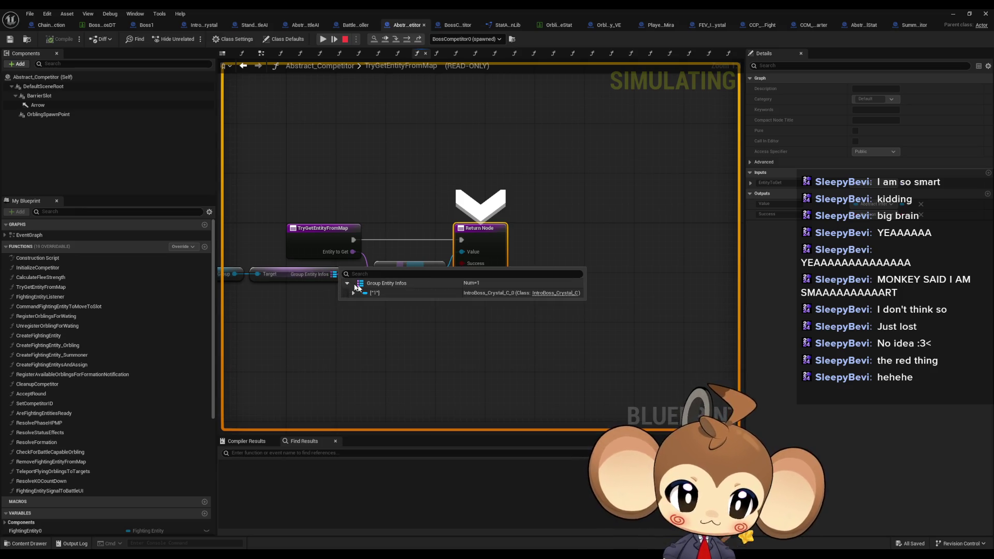
pyautogui.moveTo(484, 295)
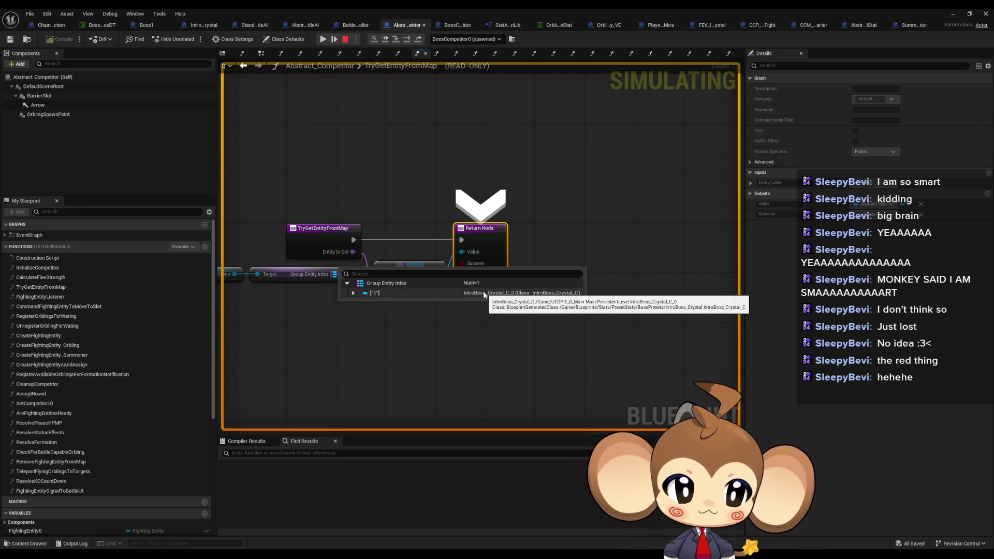
pyautogui.click(406, 41)
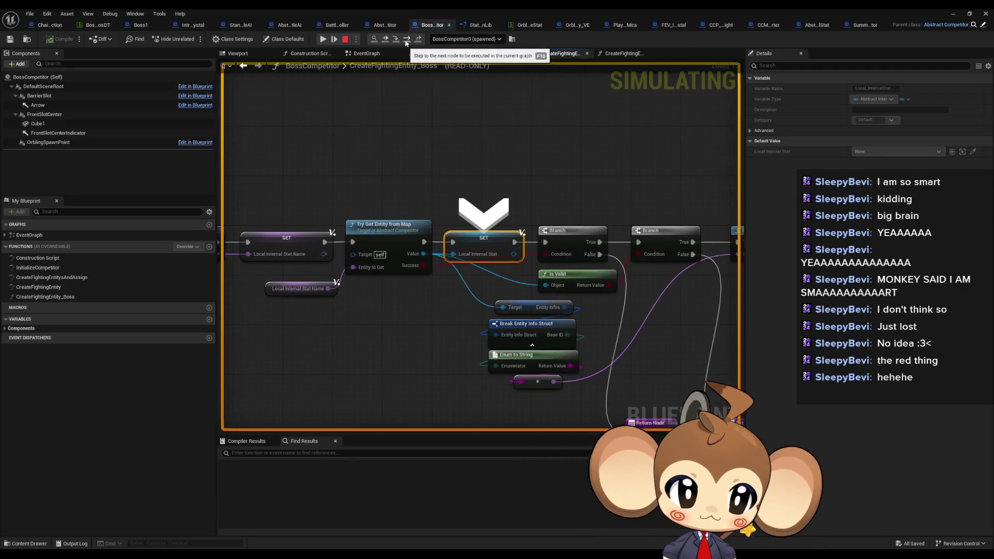
# Step: Step through both Branches into GetBaseStatDatatableEntry
pyautogui.moveTo(417, 253)
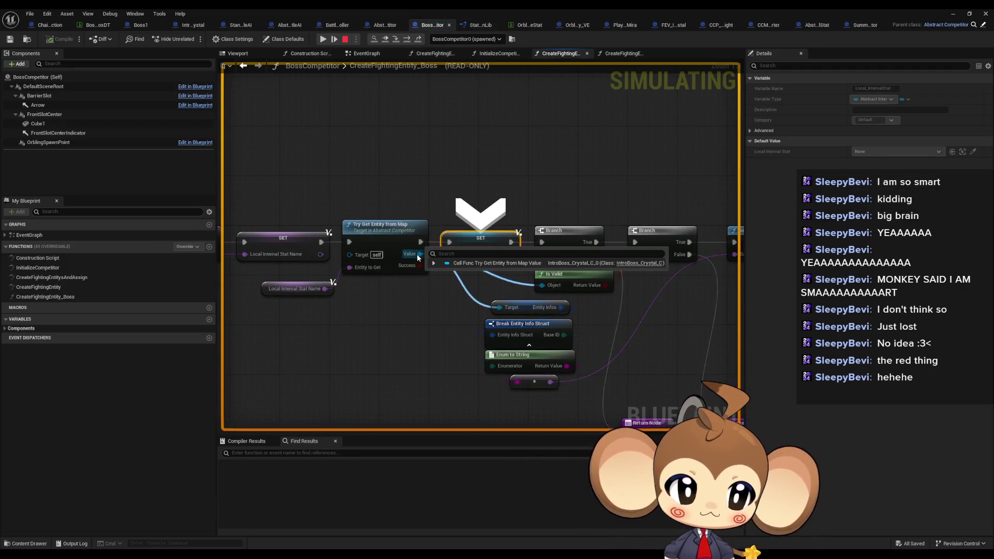
pyautogui.click(403, 40)
pyautogui.click(403, 39)
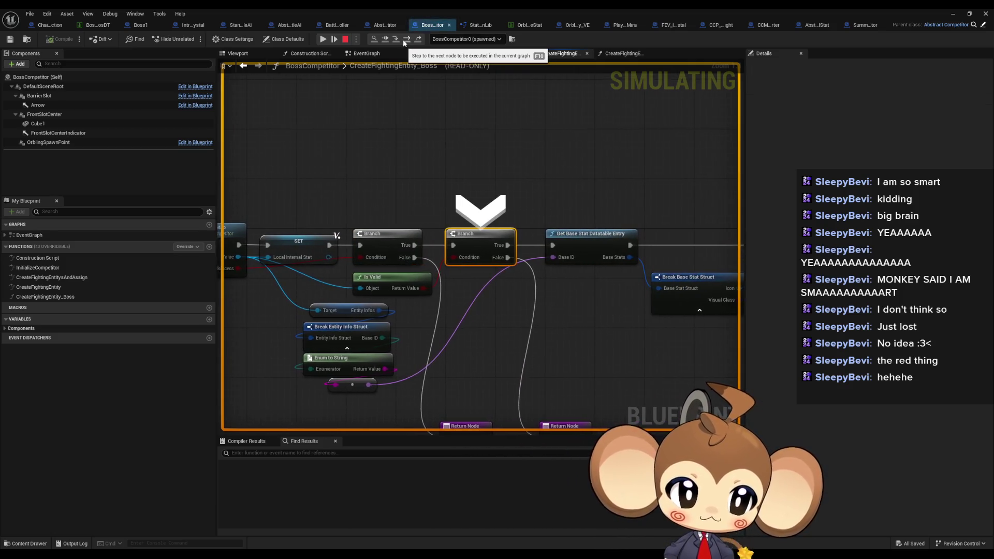
pyautogui.click(403, 39)
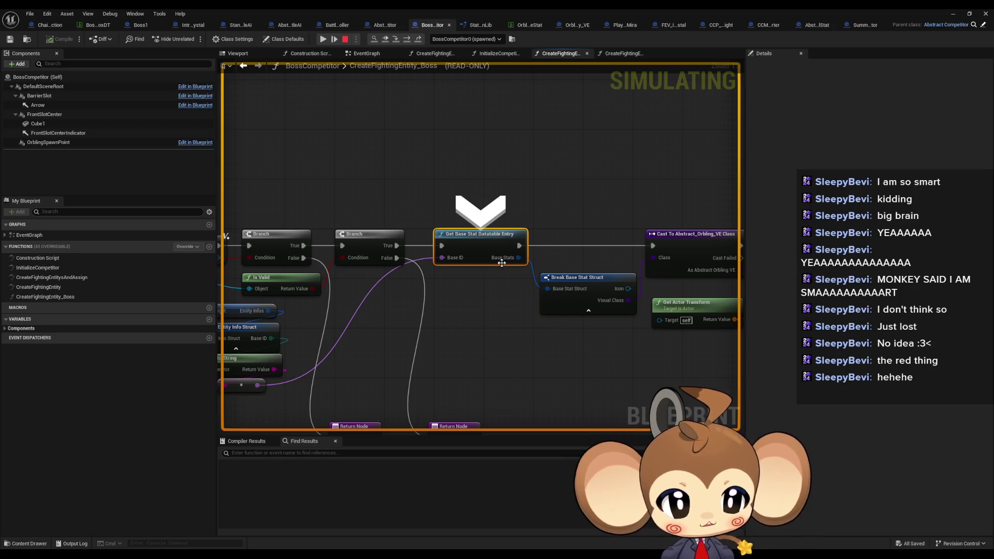
pyautogui.click(396, 40)
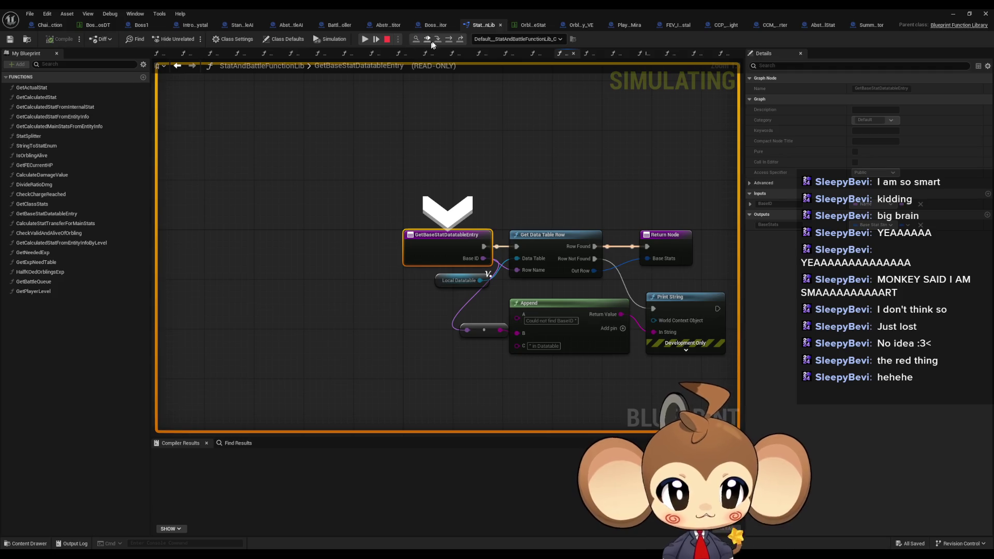
# Step: Follow the row-not-found path, read the boss's Base ID as none, then stop simulating
pyautogui.click(448, 40)
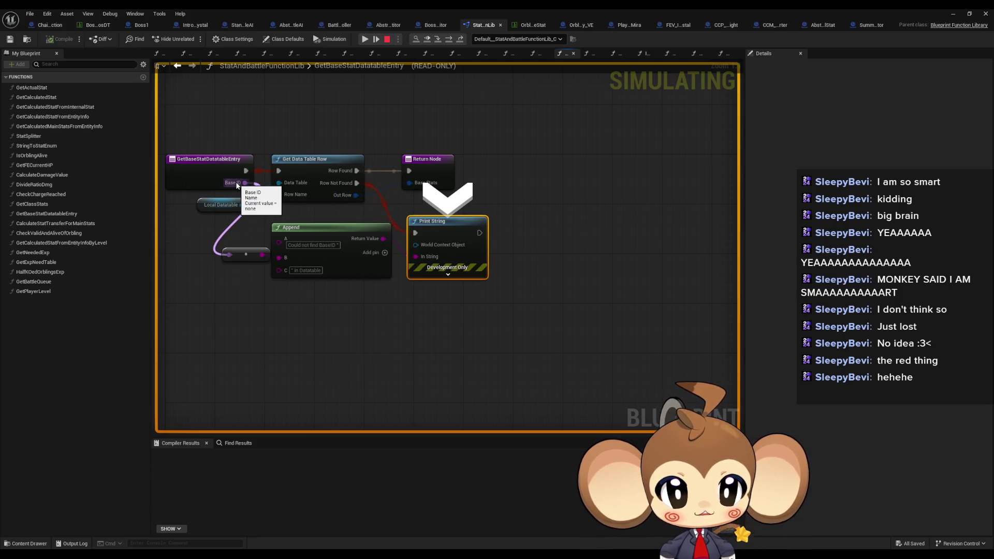
pyautogui.click(461, 40)
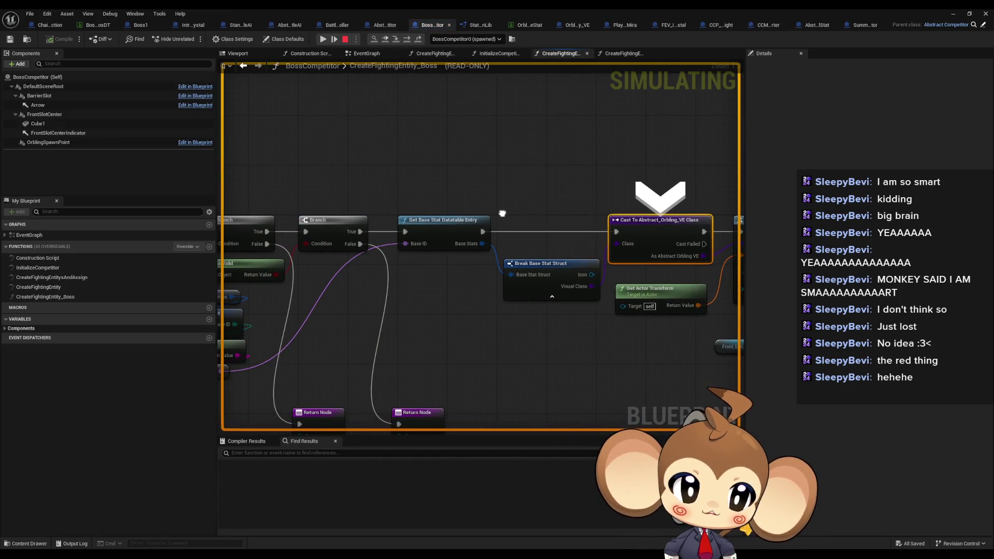
pyautogui.moveTo(471, 243)
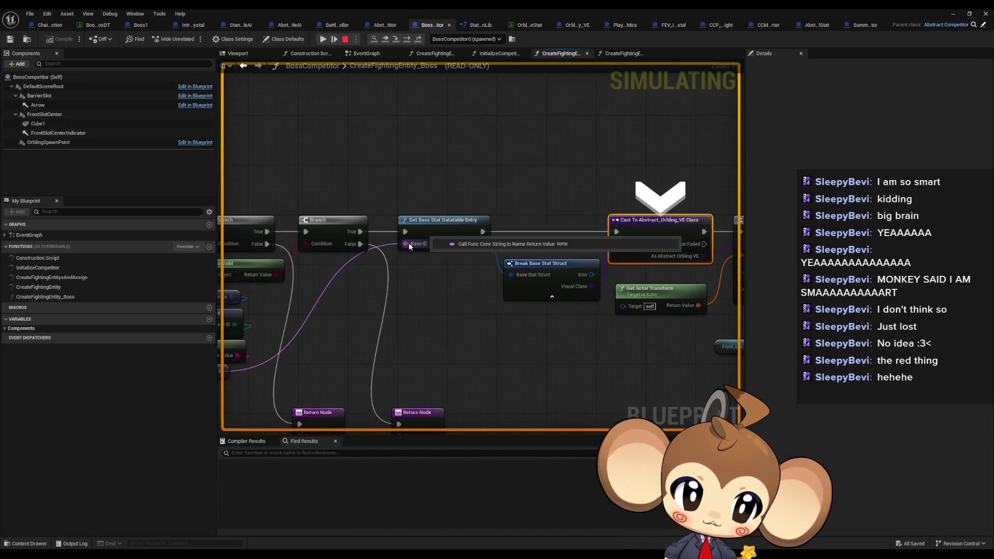
pyautogui.doubleClick(408, 243)
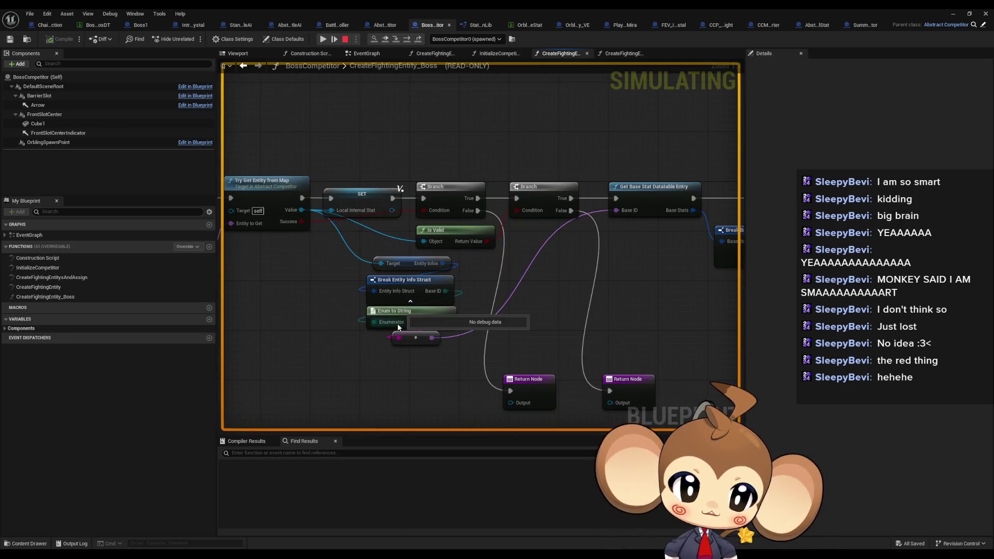
pyautogui.press('Escape')
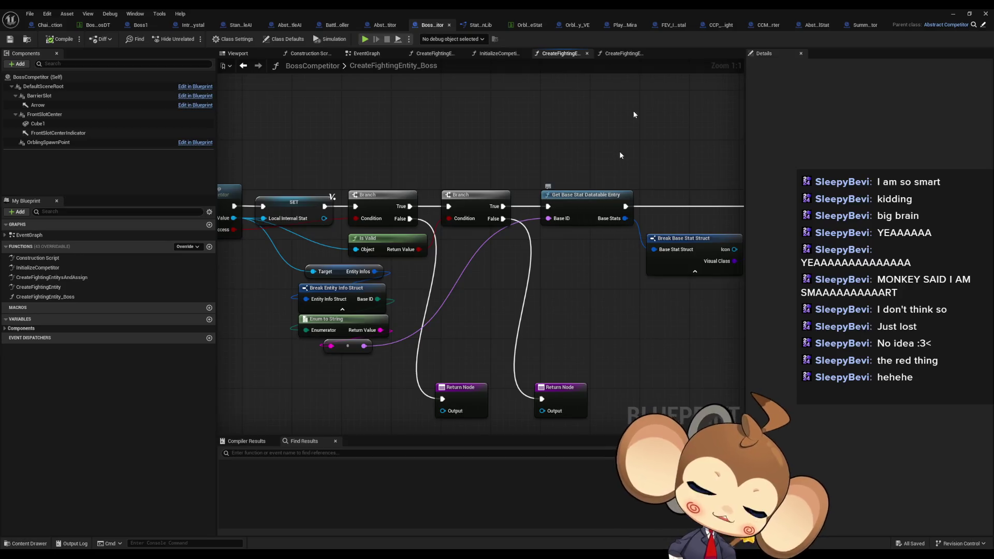
# Step: Browse the Blueprints folder's BattleSystem and Stats subfolders in the Content Browser
pyautogui.click(954, 15)
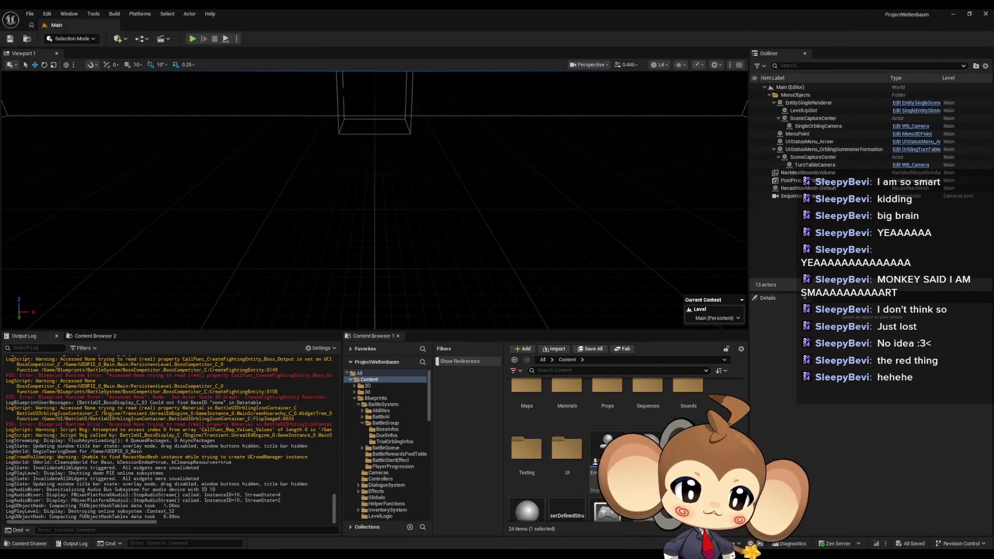
pyautogui.scroll(5, 597, 413)
pyautogui.click(596, 412)
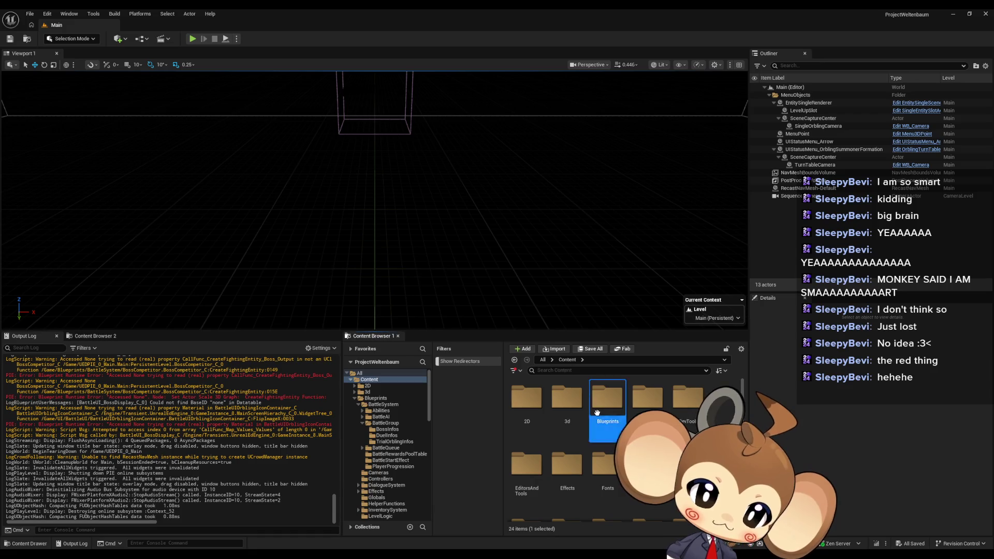
pyautogui.doubleClick(597, 413)
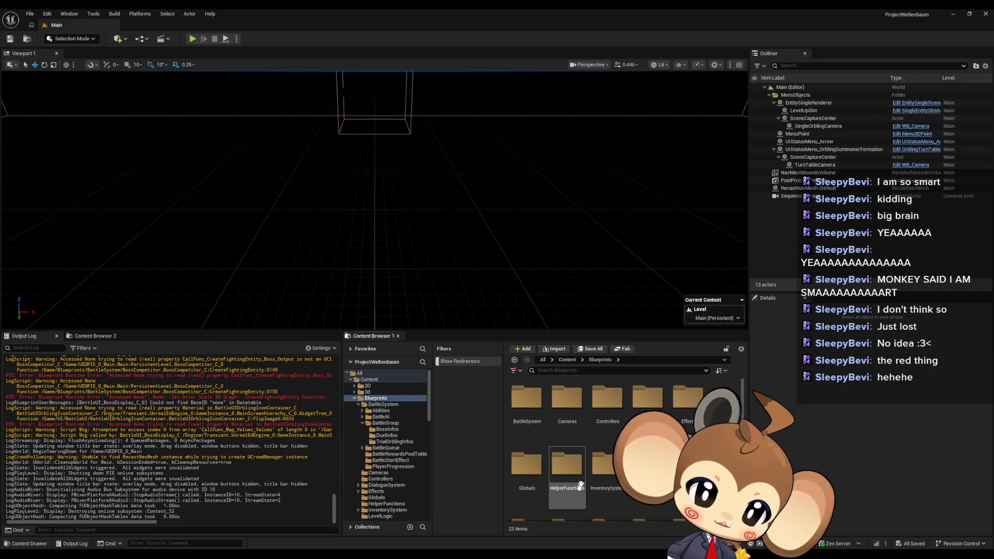
pyautogui.click(534, 412)
pyautogui.doubleClick(533, 412)
pyautogui.scroll(-2, 533, 413)
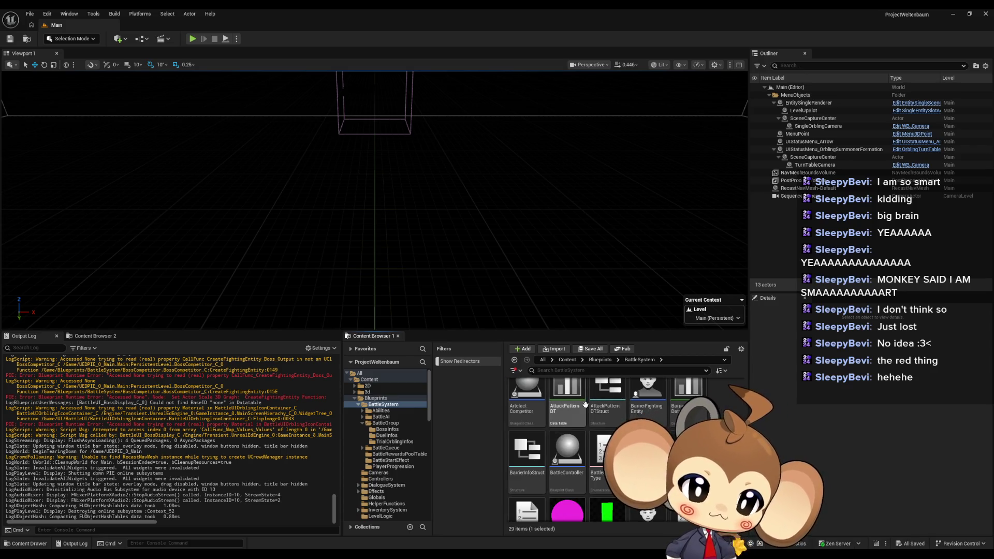
pyautogui.scroll(-1, 605, 450)
pyautogui.scroll(4, 585, 450)
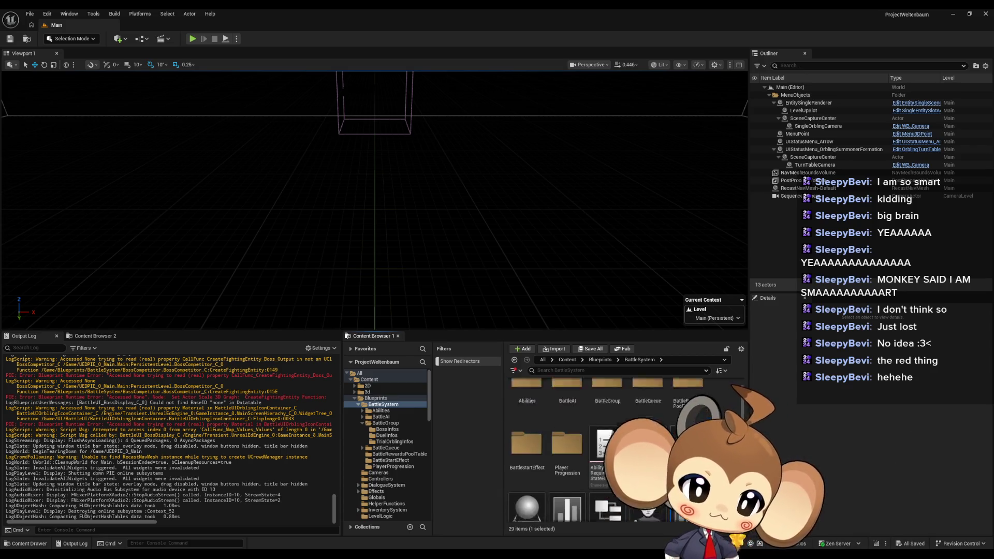
pyautogui.click(595, 362)
pyautogui.scroll(-1, 647, 409)
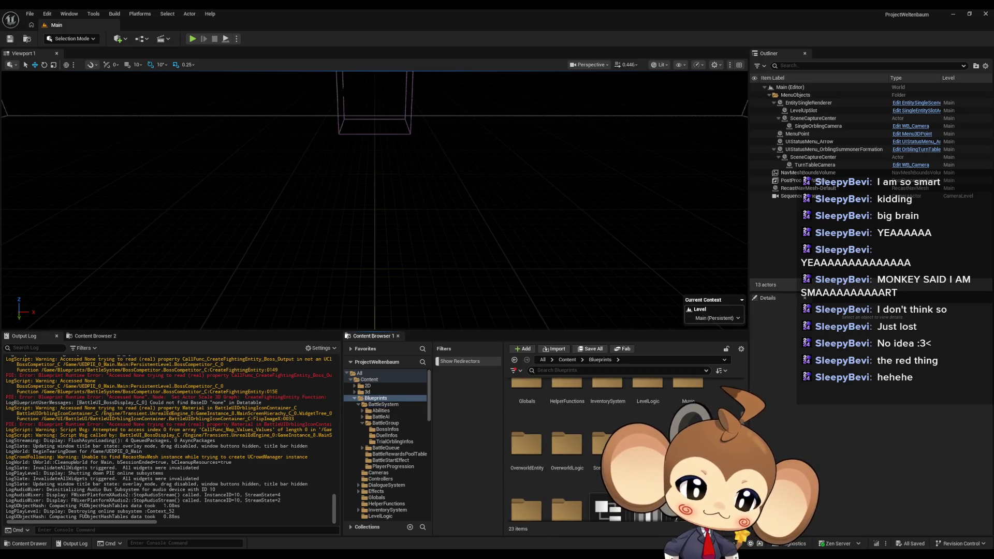
pyautogui.doubleClick(647, 444)
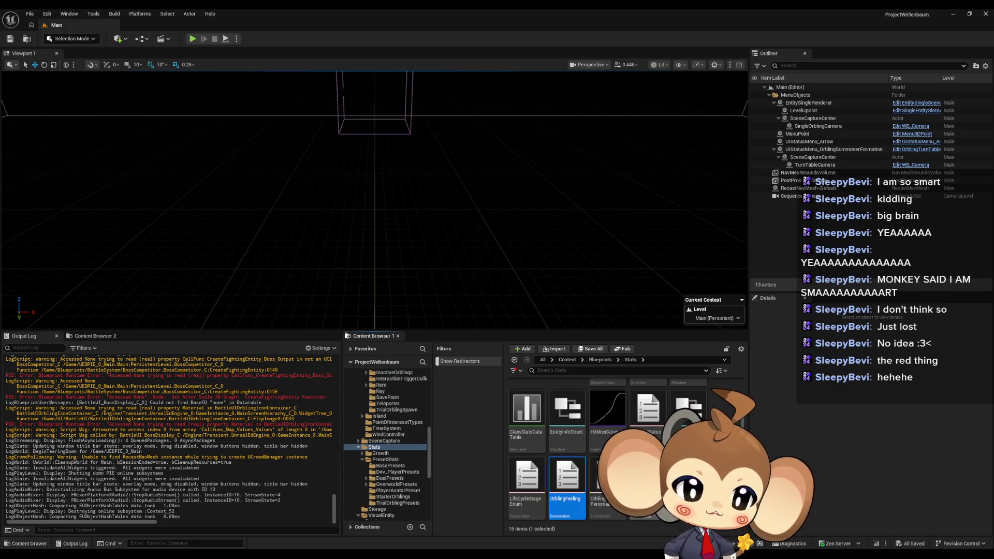
pyautogui.scroll(1, 562, 487)
pyautogui.scroll(-1, 562, 487)
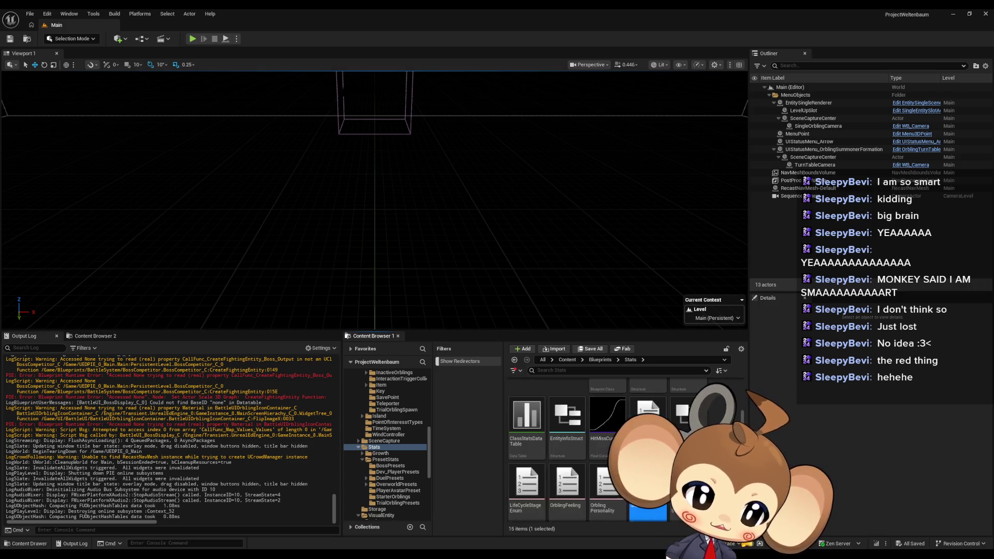
pyautogui.click(603, 481)
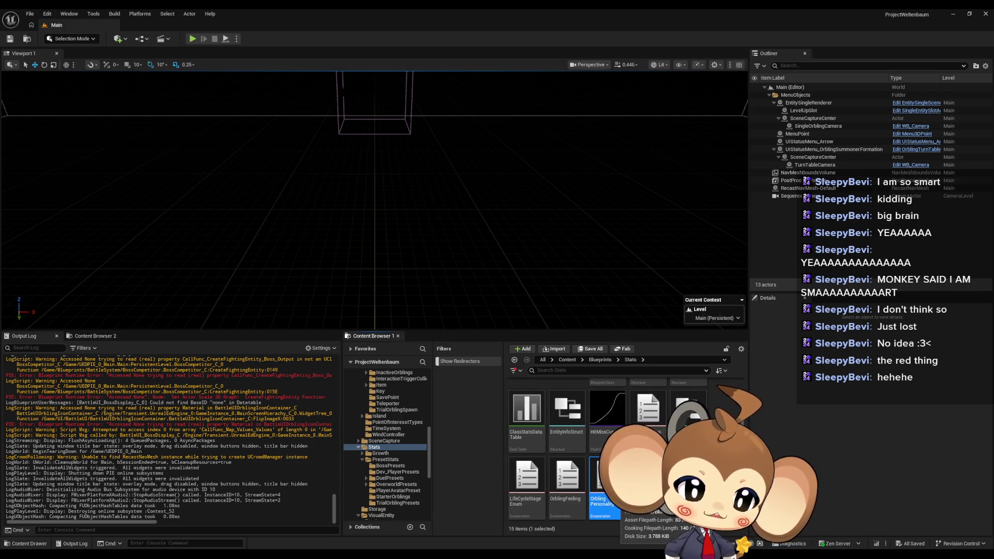
pyautogui.scroll(1, 603, 481)
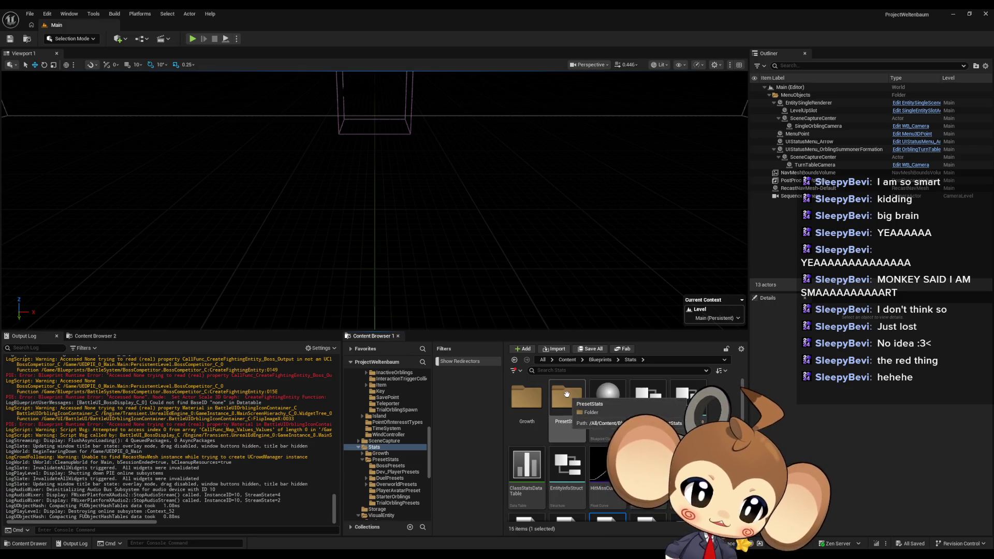
# Step: Open the BaseVisualClassIDs enum from Blueprints > VisualEntity
pyautogui.click(599, 360)
pyautogui.scroll(-5, 565, 466)
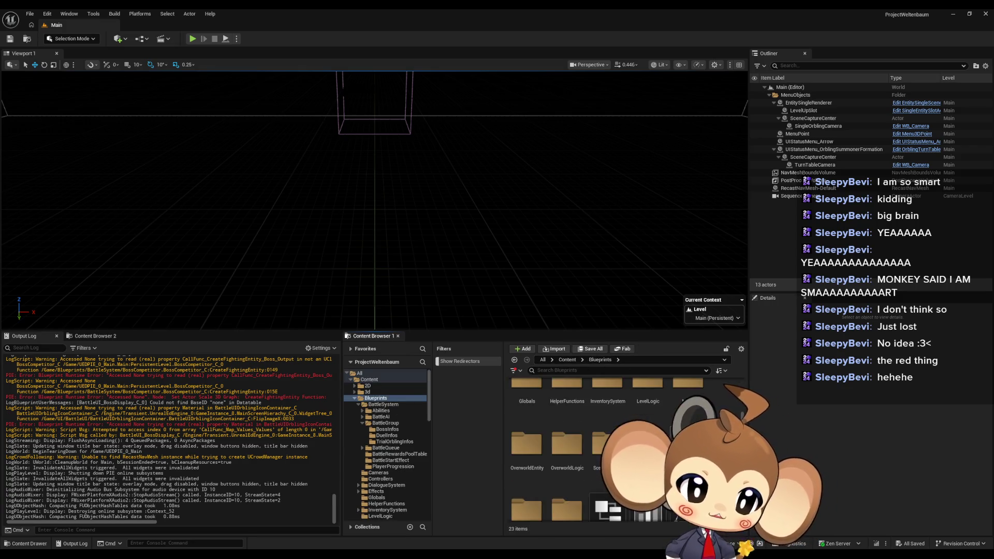
pyautogui.doubleClick(539, 482)
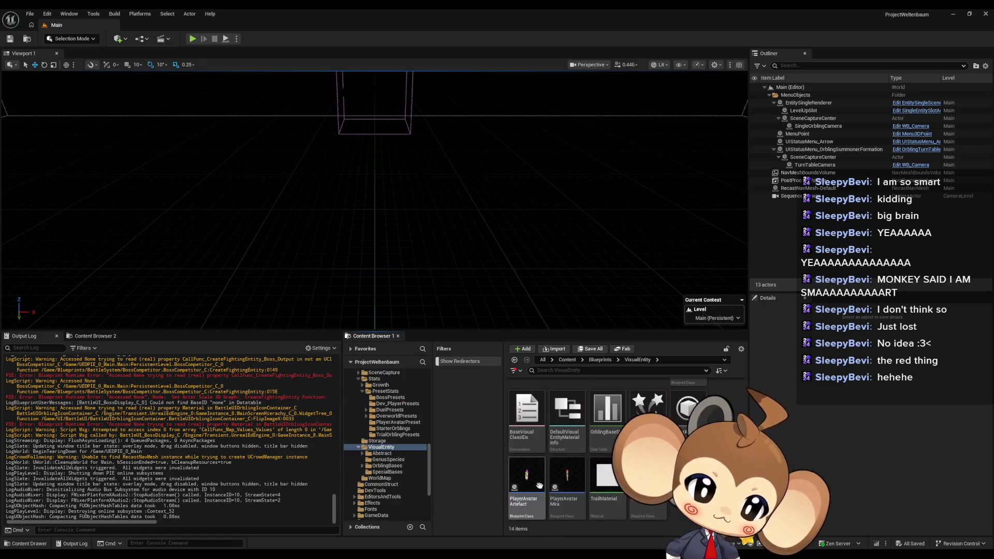
pyautogui.click(543, 423)
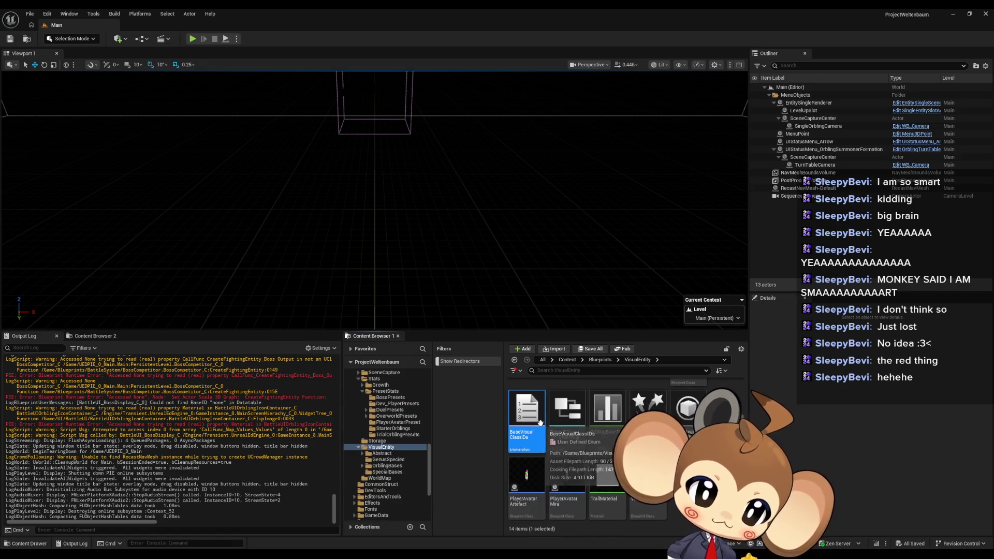
pyautogui.scroll(2, 611, 496)
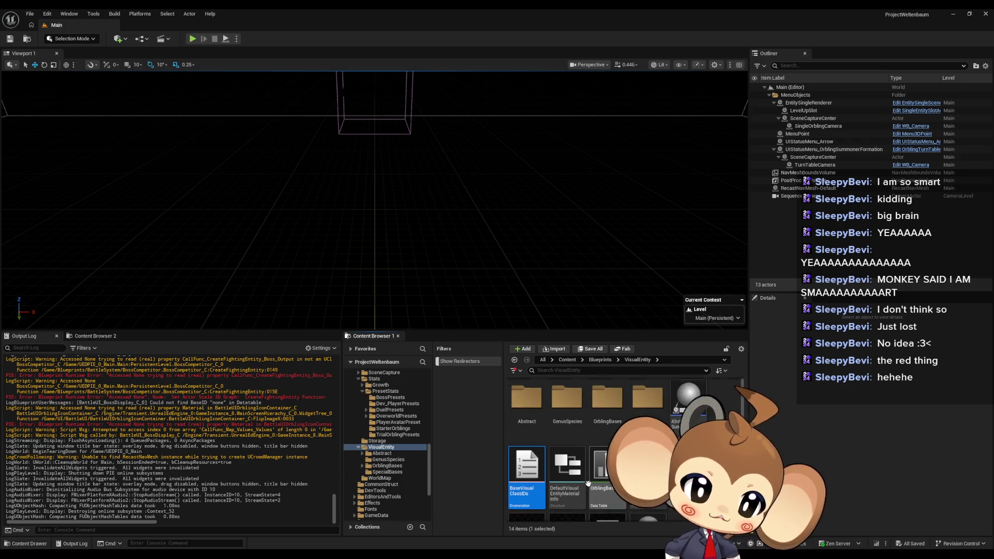
pyautogui.doubleClick(536, 477)
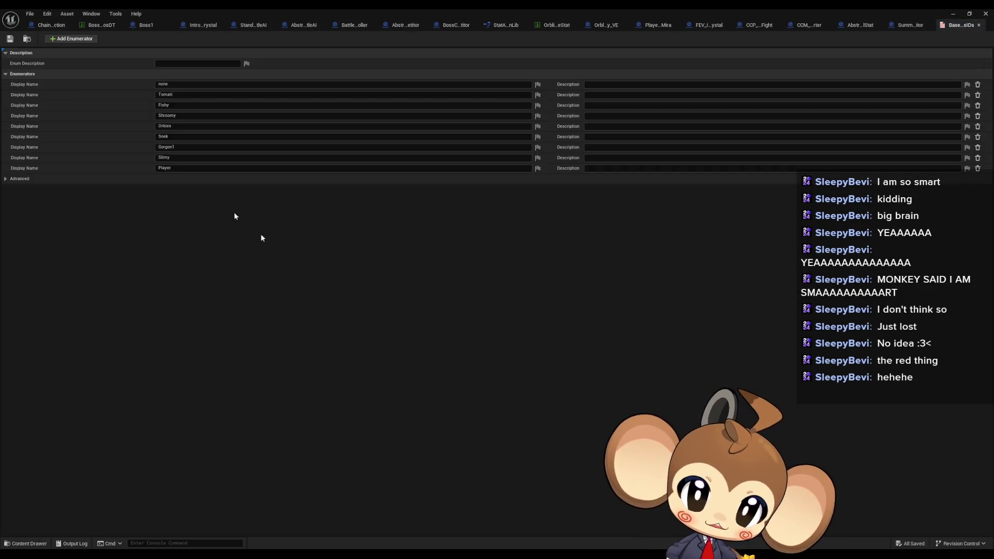
# Step: Compare the base stats Crystal row with BossInfosDT's Boss1 and IntroBoss_Crystal rows
pyautogui.click(93, 30)
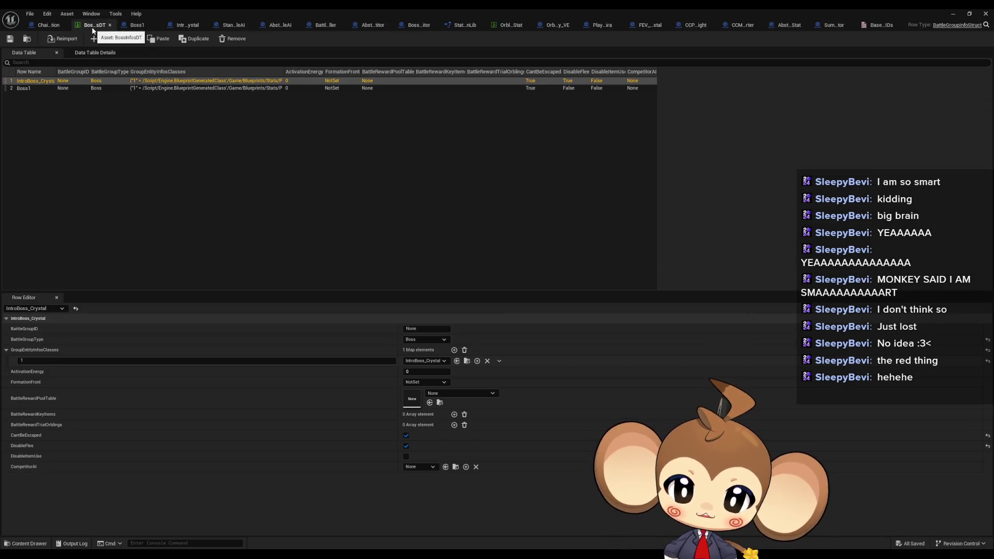
pyautogui.click(511, 25)
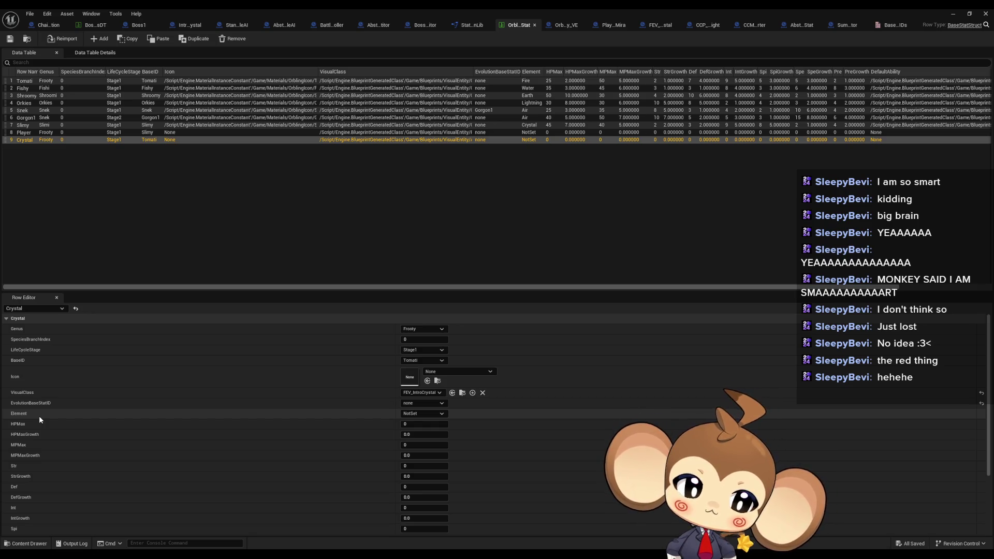
pyautogui.click(89, 26)
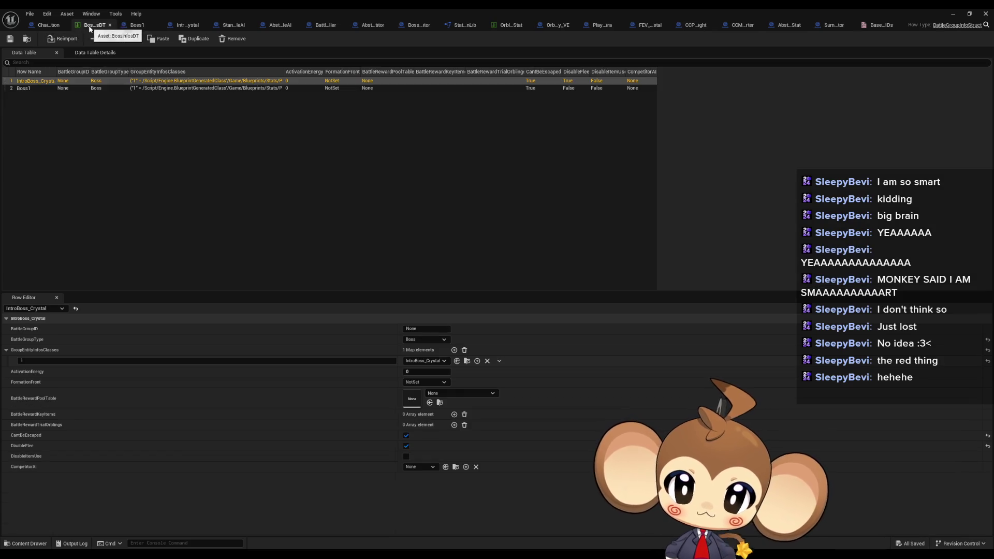
pyautogui.click(32, 87)
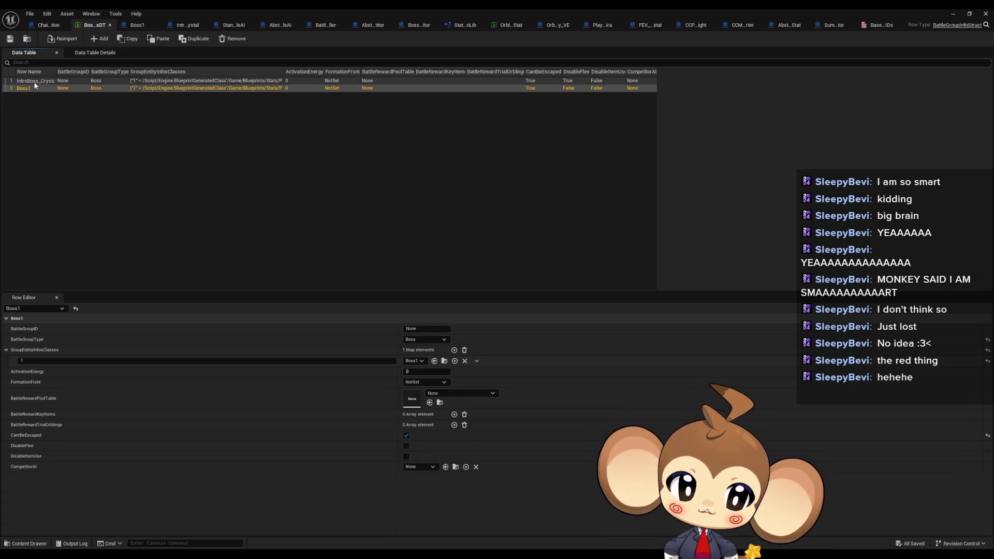
pyautogui.click(34, 97)
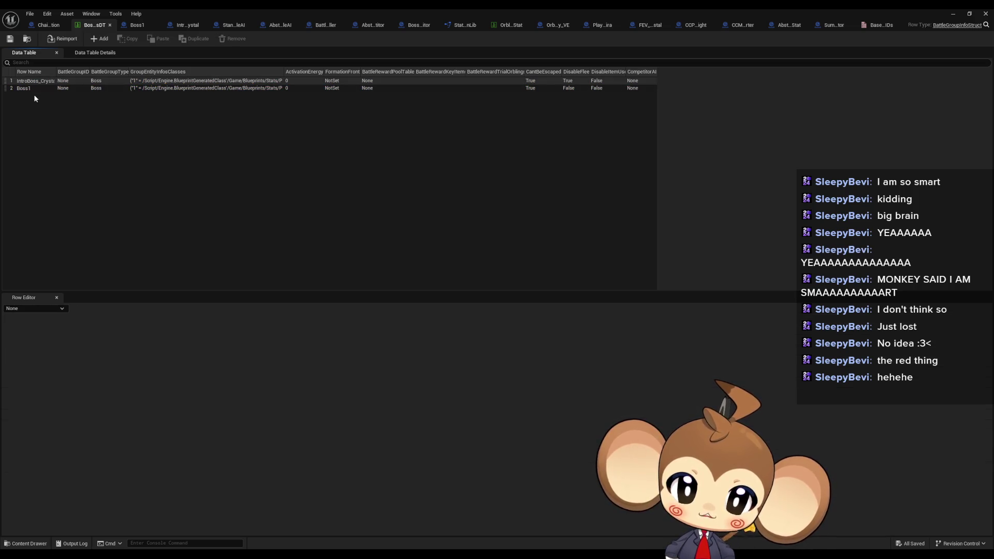
pyautogui.click(33, 88)
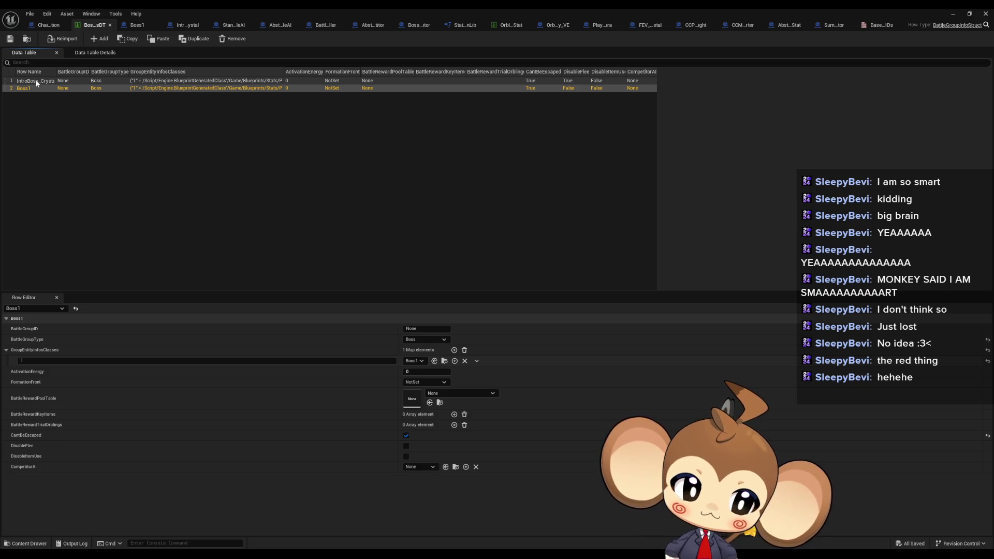
pyautogui.click(37, 81)
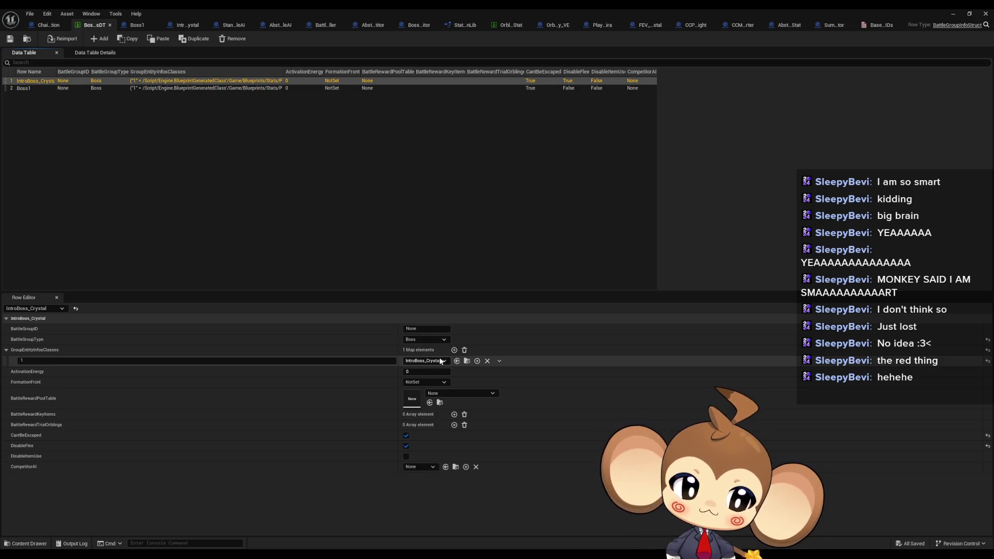
# Step: Confirm IntroBoss_Crystal's BaseID default is still none, then open parent Abstract_InternalStat
pyautogui.doubleClick(400, 11)
pyautogui.moveTo(520, 174)
pyautogui.mouseDown()
pyautogui.moveTo(441, 51)
pyautogui.moveTo(400, 131)
pyautogui.mouseUp()
pyautogui.click(264, 59)
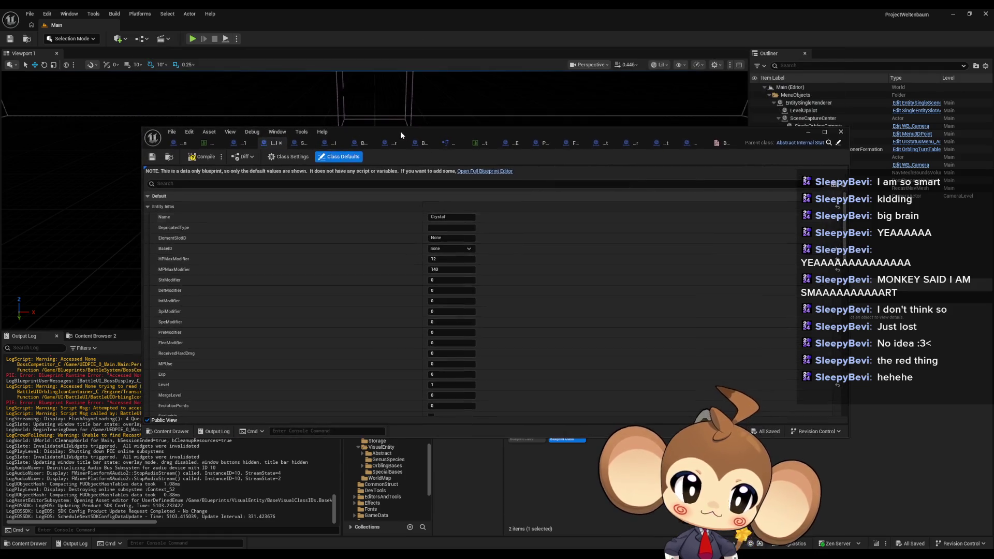
pyautogui.doubleClick(399, 132)
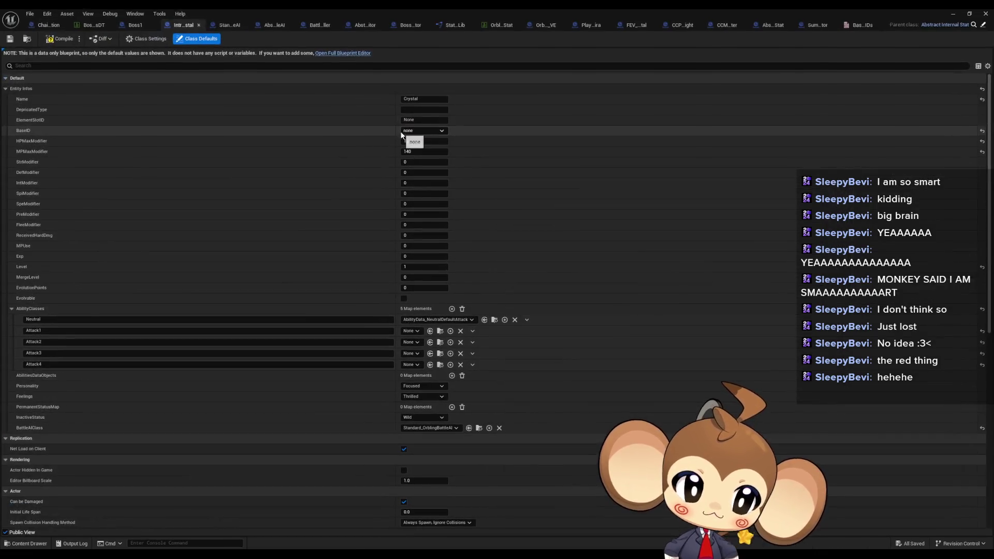
pyautogui.click(428, 131)
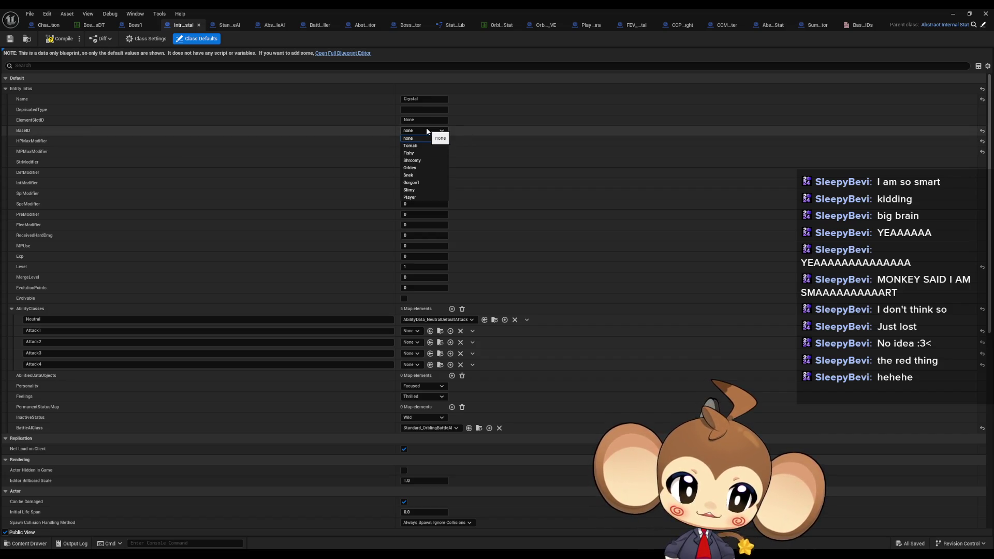
pyautogui.click(300, 131)
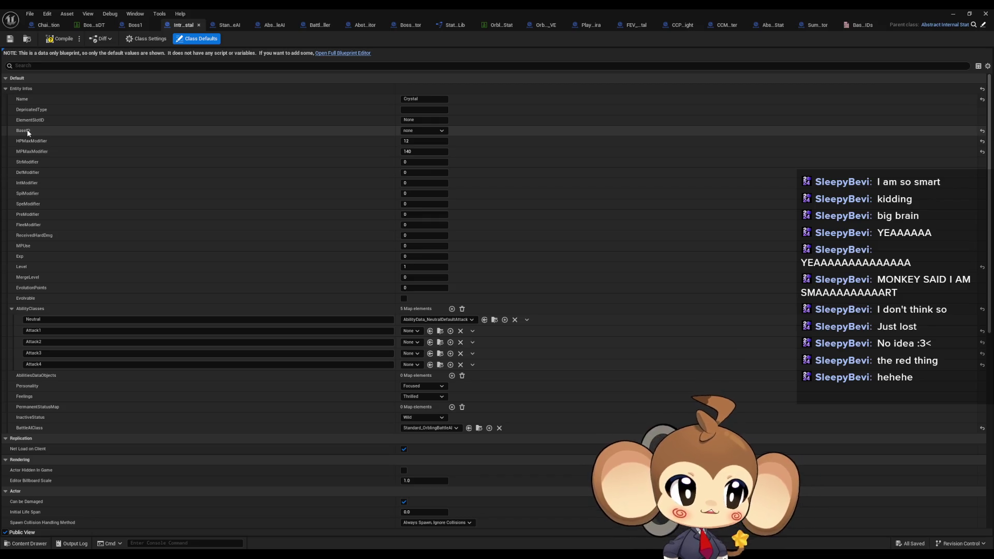
pyautogui.click(923, 25)
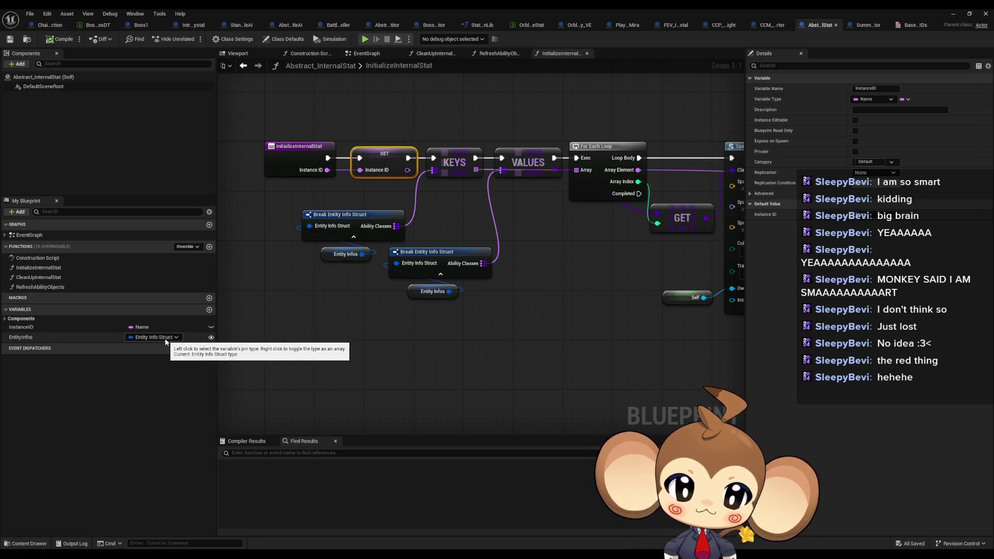
# Step: Search the Blueprints folder for 'info str' and open EntityInfoStruct to check its members
pyautogui.doubleClick(397, 8)
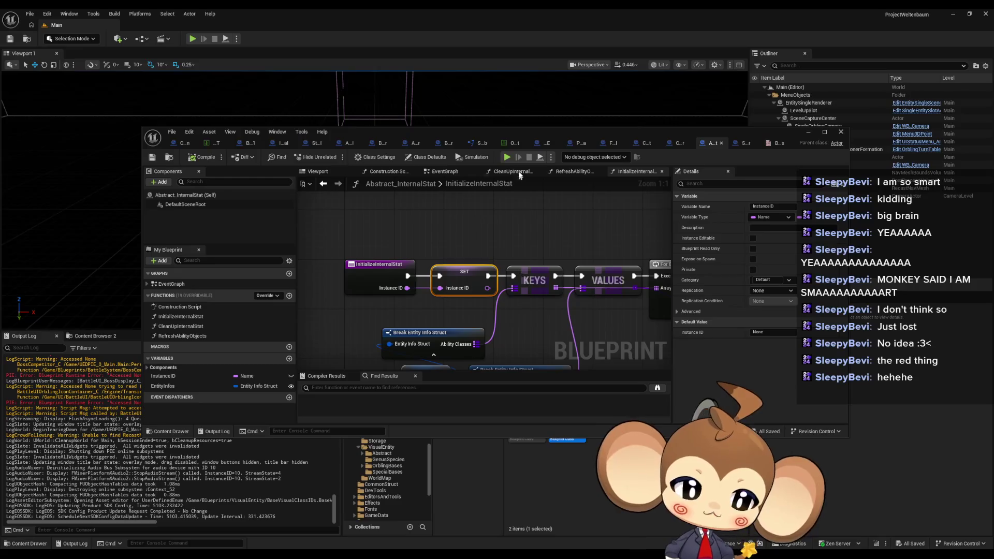
pyautogui.moveTo(514, 130); pyautogui.dragTo(458, 23)
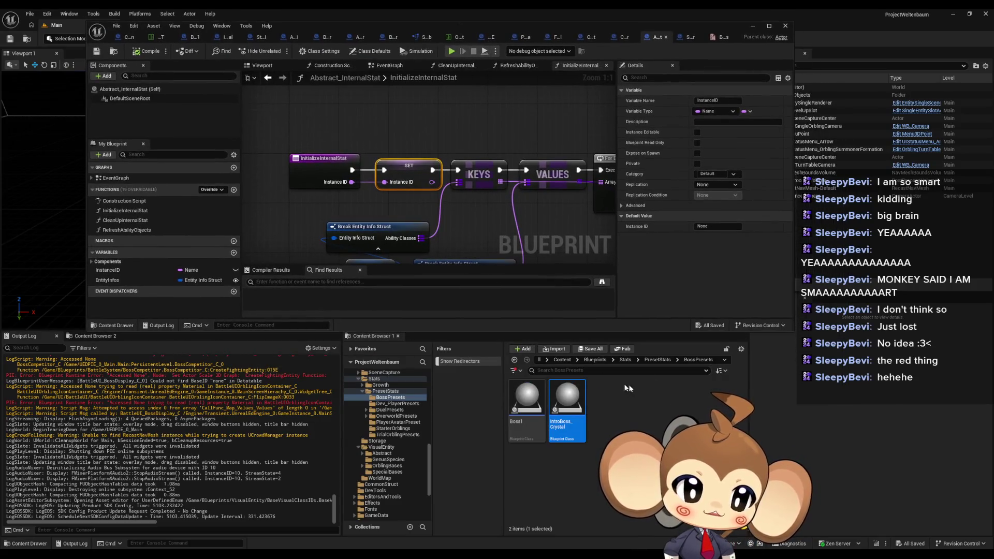
pyautogui.click(625, 360)
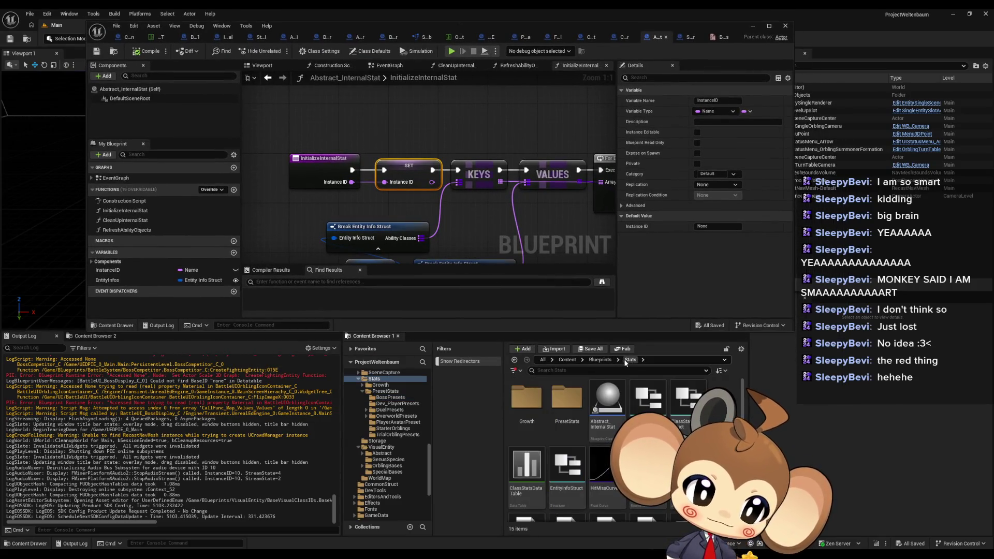
pyautogui.click(593, 361)
pyautogui.click(578, 371)
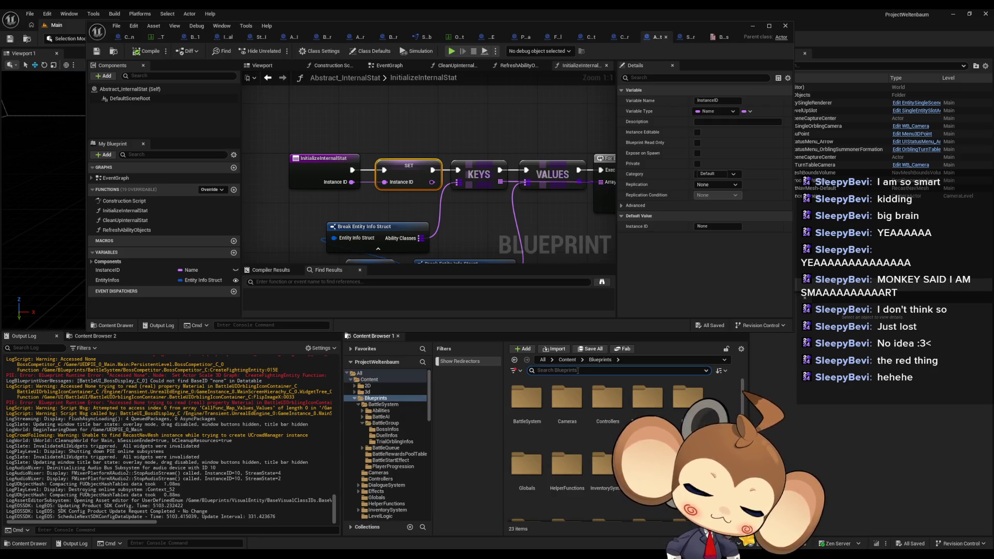
pyautogui.write('info str')
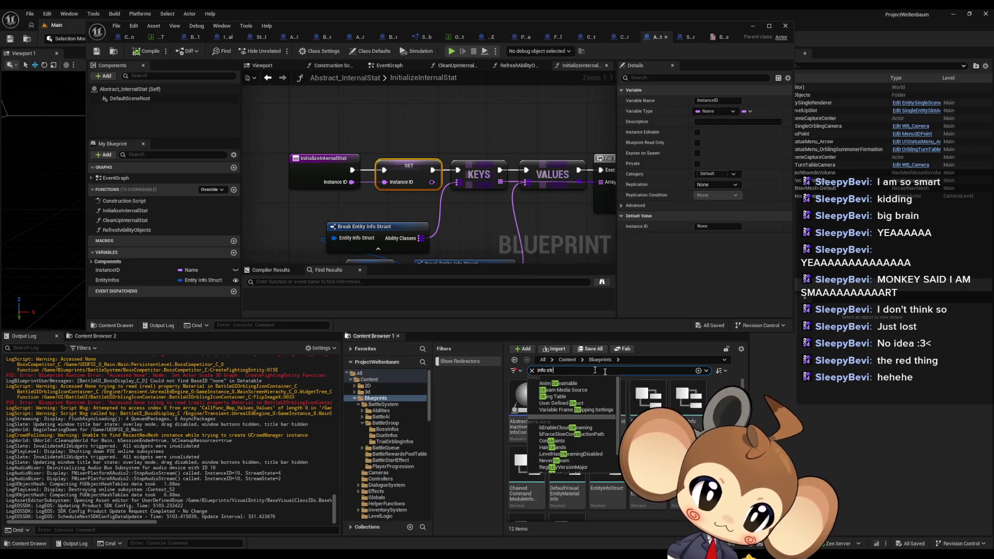
pyautogui.click(698, 405)
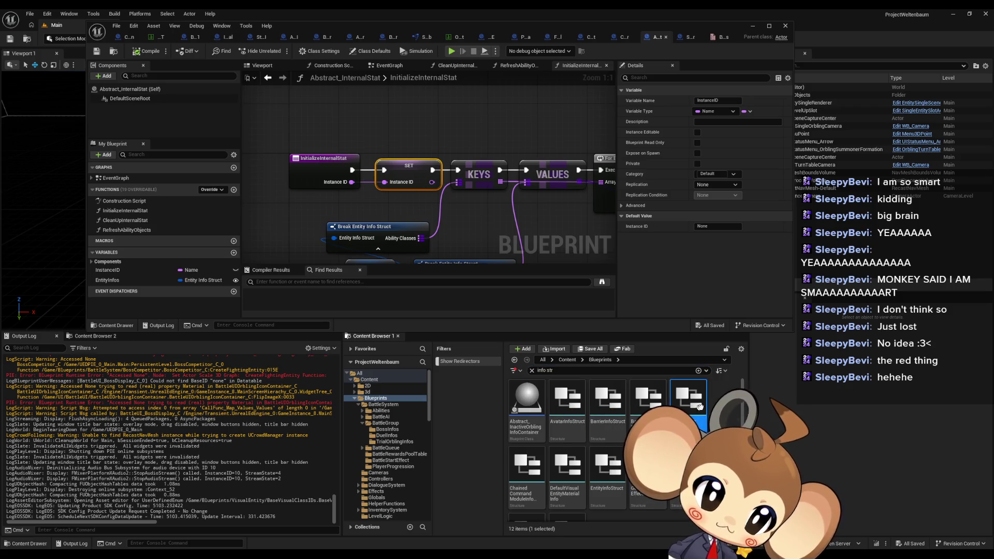
pyautogui.scroll(-1, 611, 430)
pyautogui.click(609, 437)
pyautogui.doubleClick(609, 437)
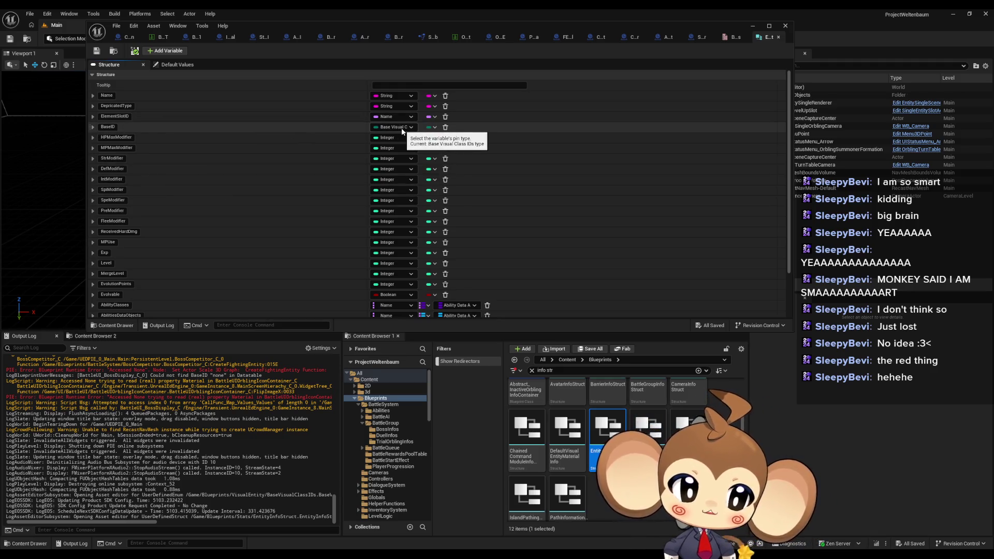
# Step: Search 'base visual' and open the BaseVisualClassIDs enumeration
pyautogui.scroll(2, 565, 404)
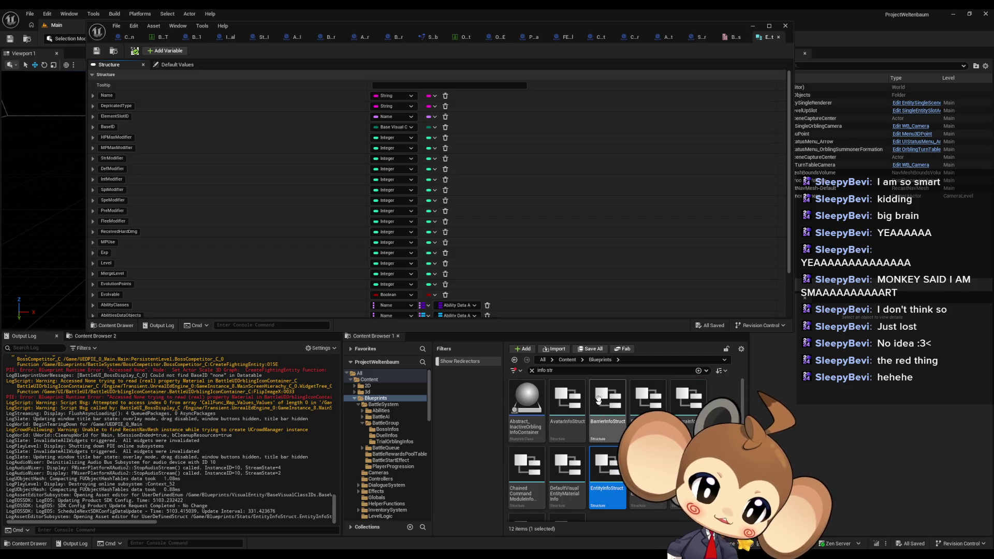
pyautogui.click(553, 372)
pyautogui.write('base')
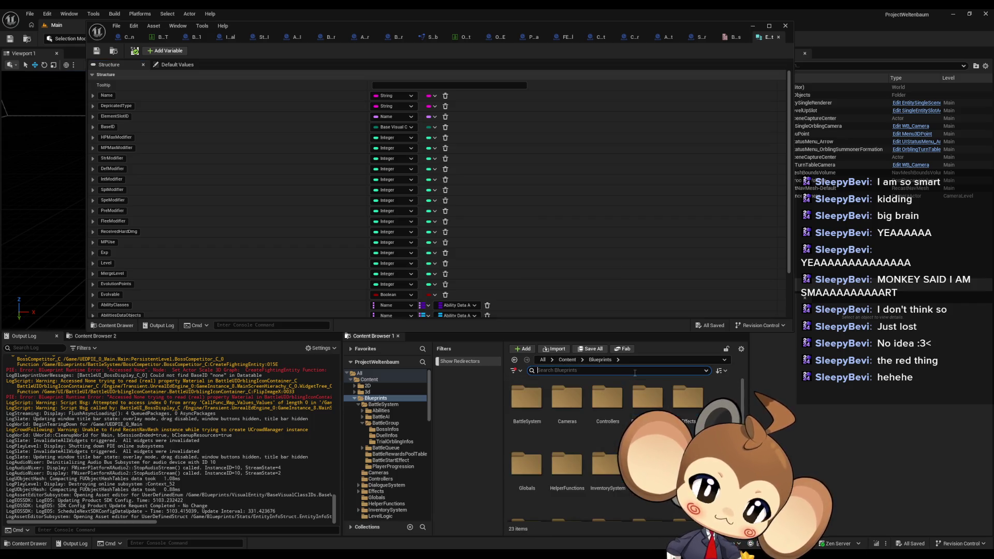
pyautogui.write(' visual')
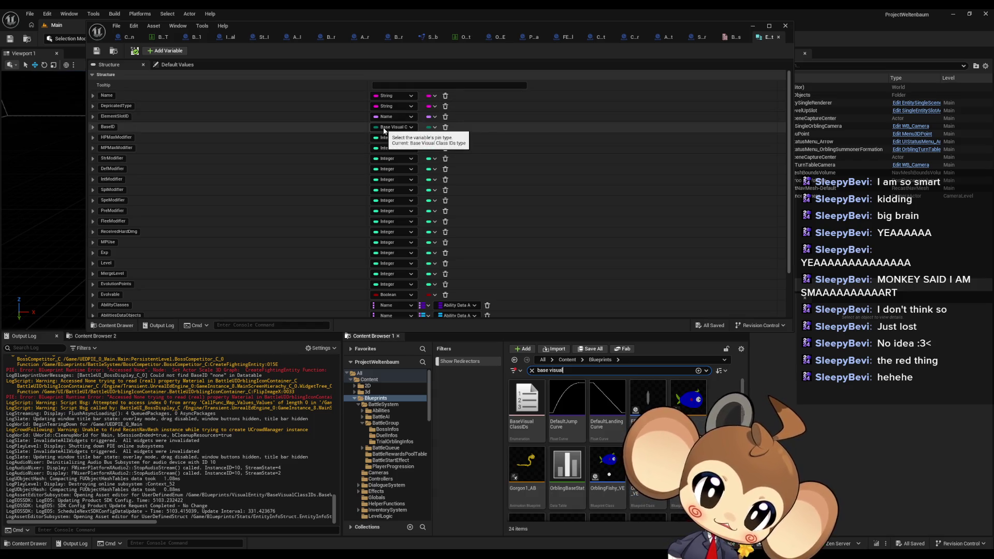
pyautogui.doubleClick(527, 398)
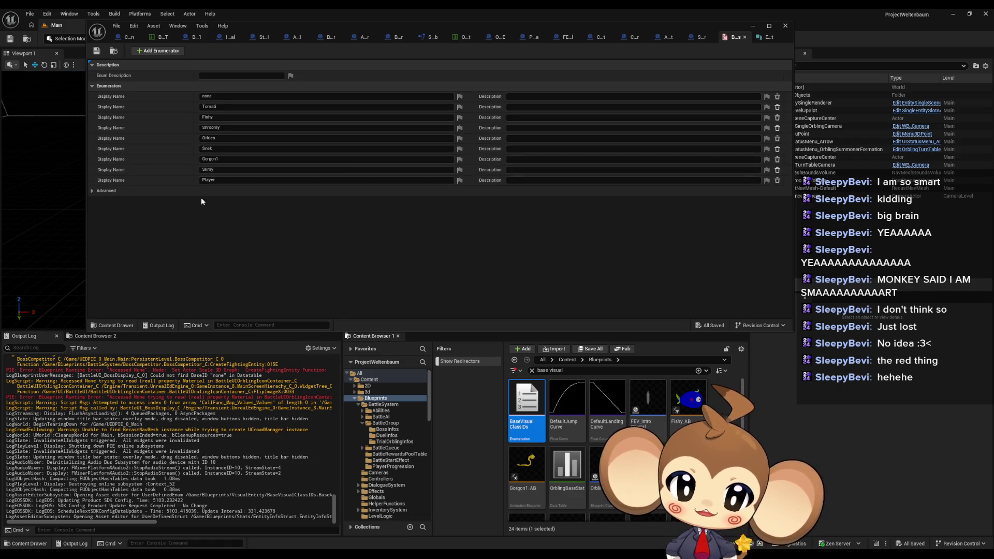
# Step: Add a 'Special' entry after Player in the enumeration and save it
pyautogui.click(150, 54)
pyautogui.write('S')
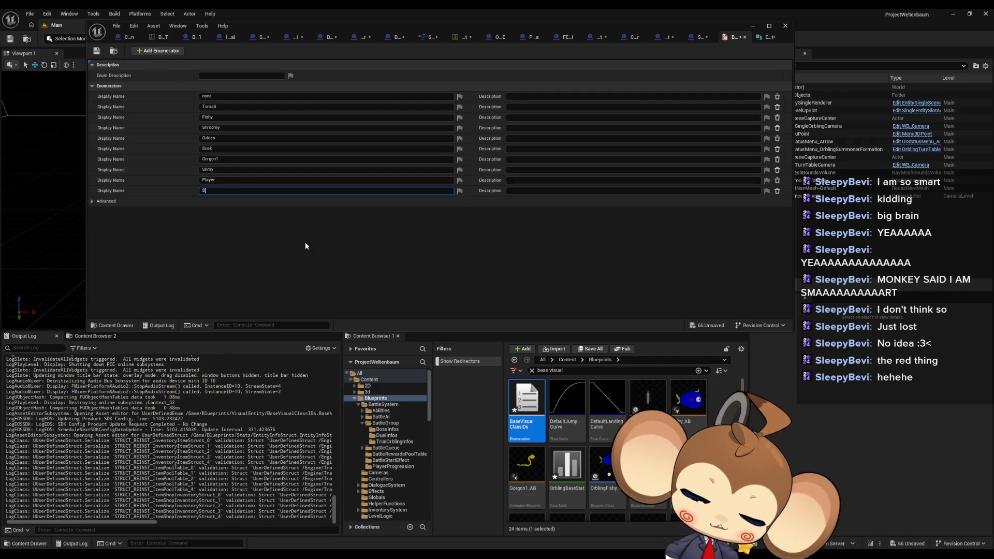
pyautogui.write('pecial')
pyautogui.press('Return')
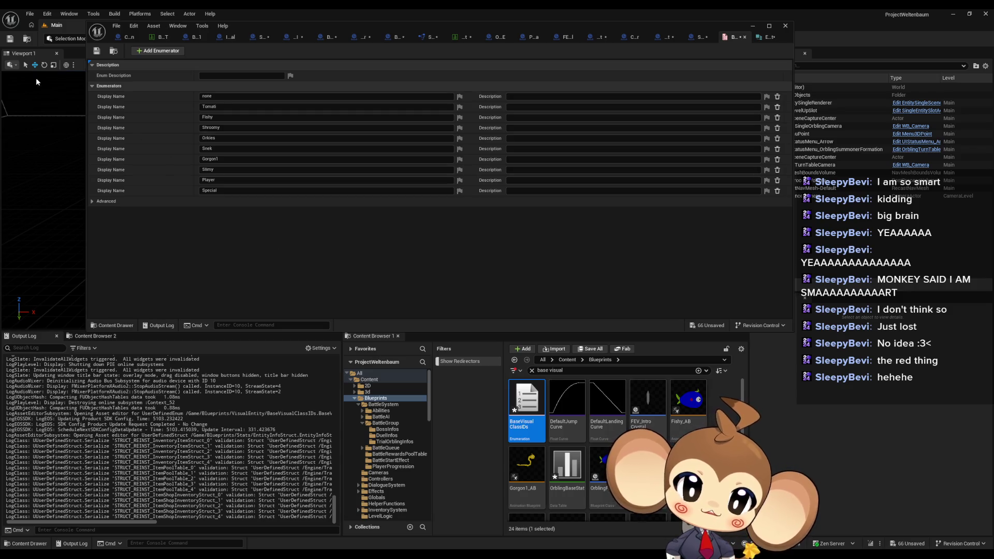
pyautogui.click(97, 50)
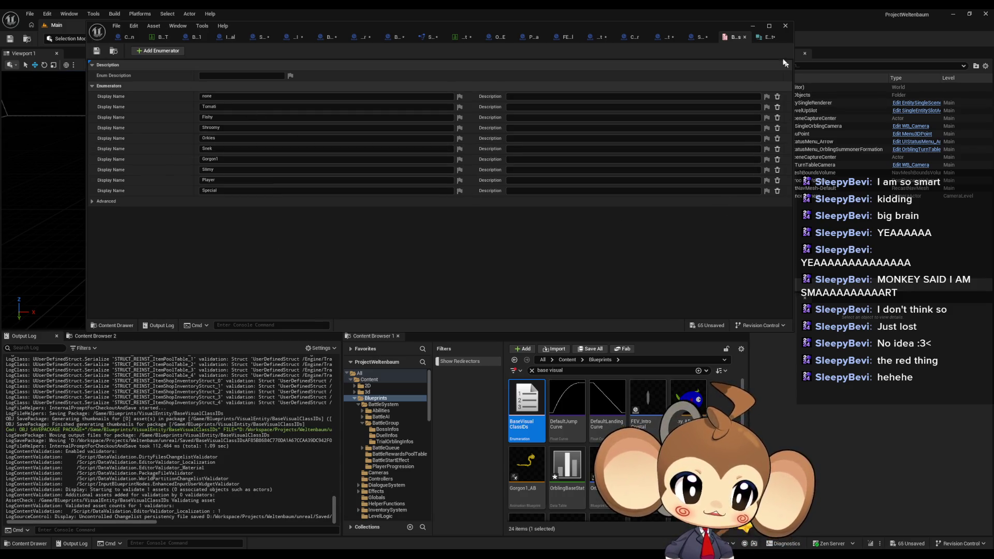
# Step: Check the entity info struct and orbling base stats table, then open FEV_IntroCrystal
pyautogui.click(763, 37)
pyautogui.moveTo(616, 25); pyautogui.dragTo(632, 54)
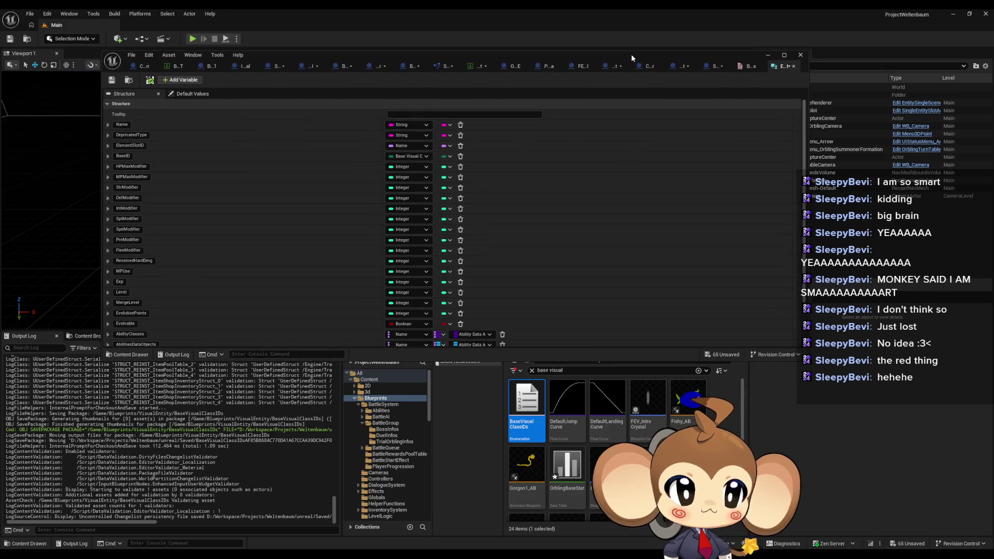
pyautogui.doubleClick(632, 54)
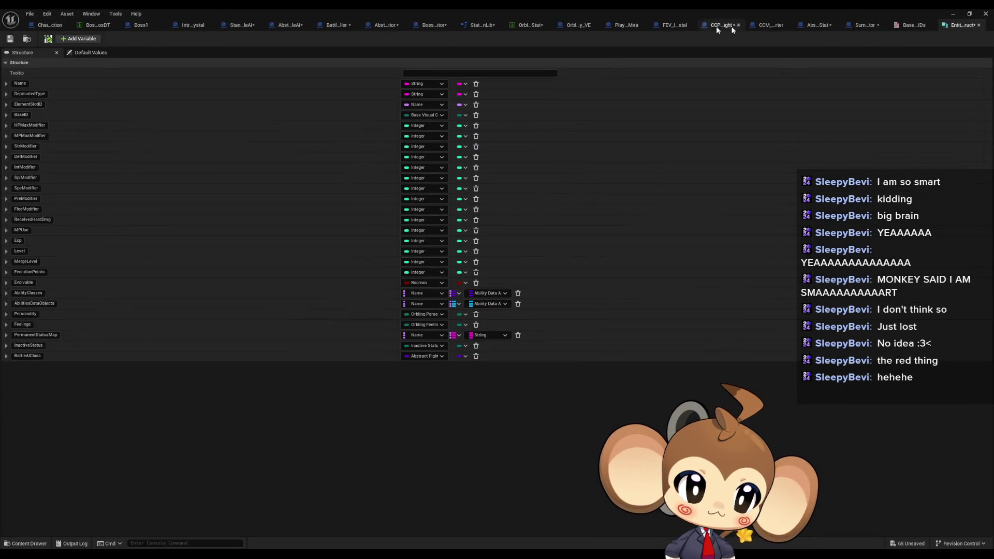
pyautogui.click(528, 25)
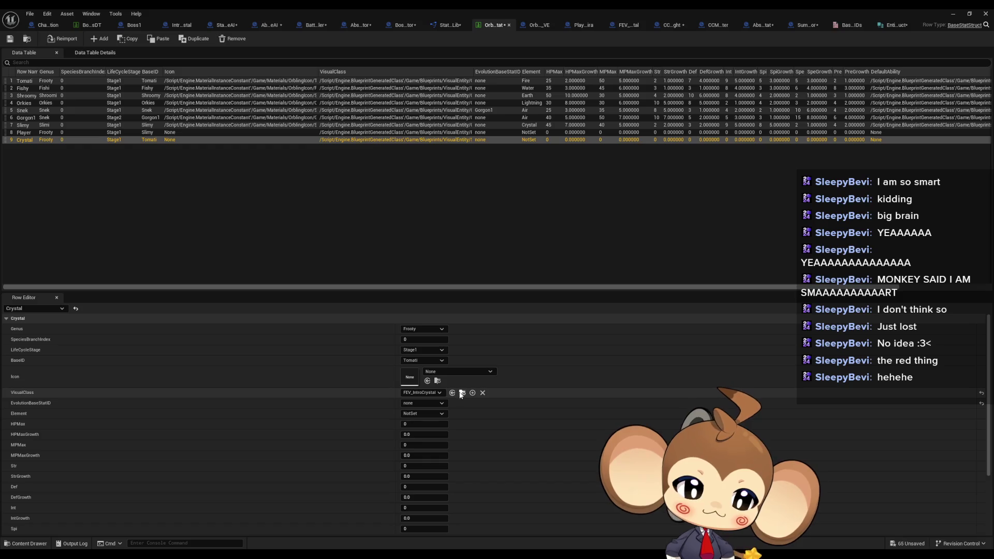
pyautogui.doubleClick(420, 8)
pyautogui.doubleClick(527, 414)
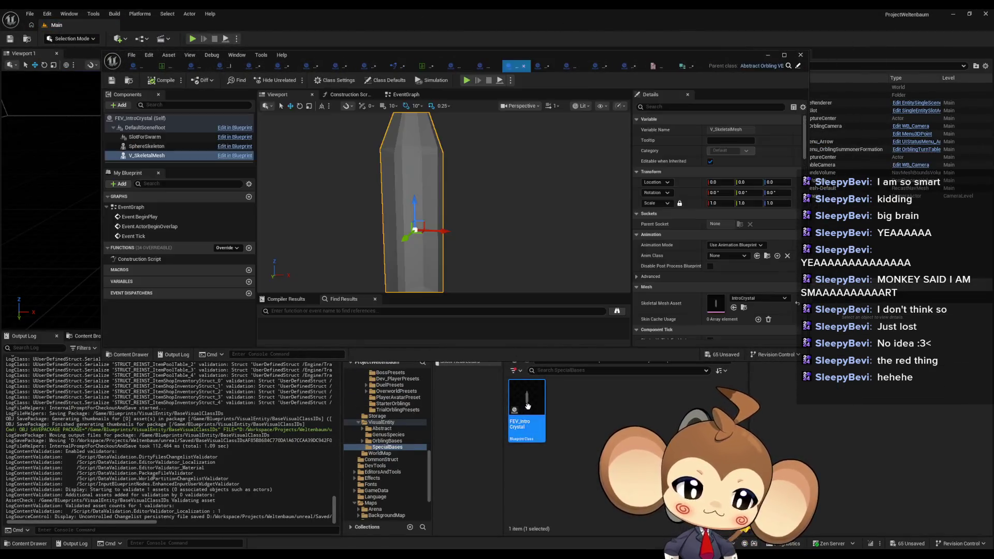
pyautogui.doubleClick(405, 54)
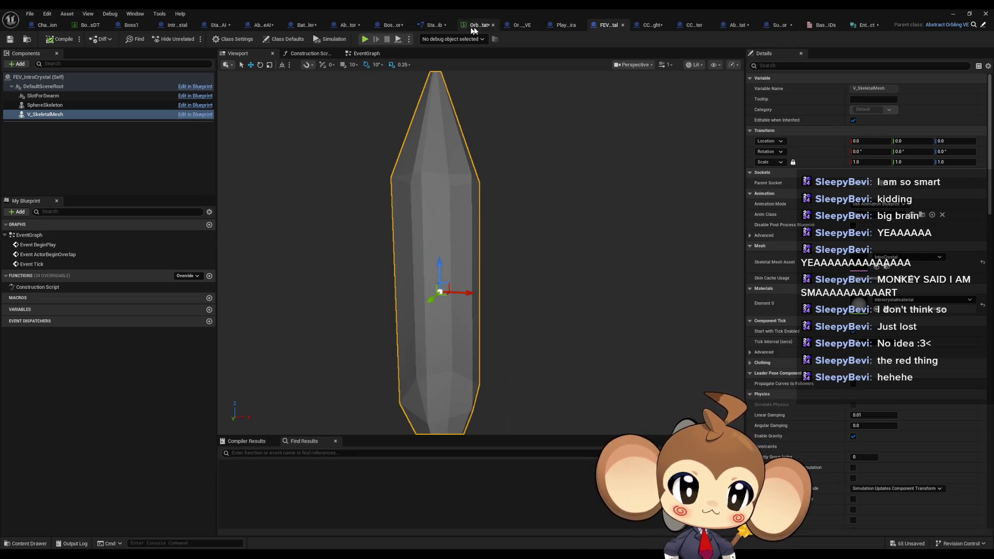
# Step: Set IntroBoss_Crystal's BaseID to Special in its class defaults
pyautogui.click(83, 27)
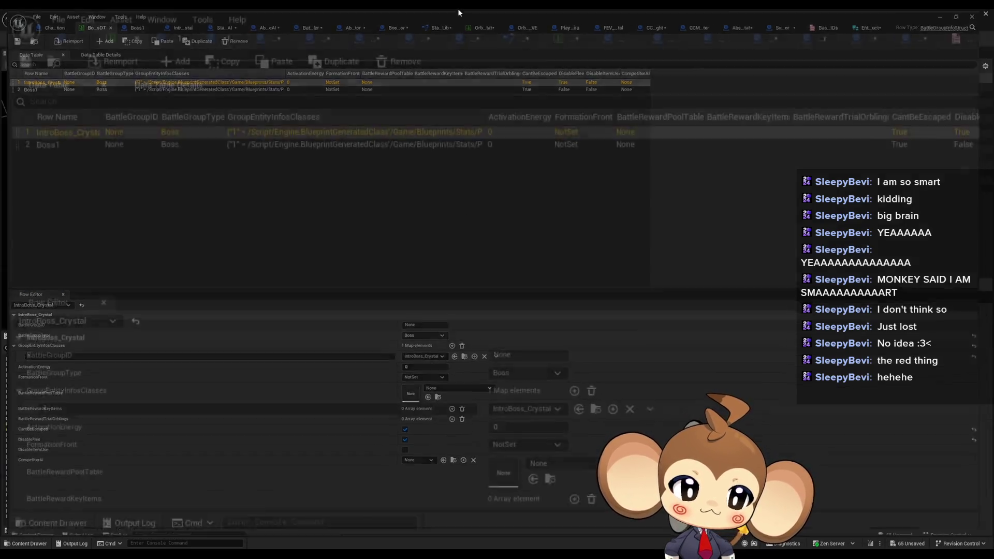
pyautogui.doubleClick(457, 9)
pyautogui.doubleClick(565, 397)
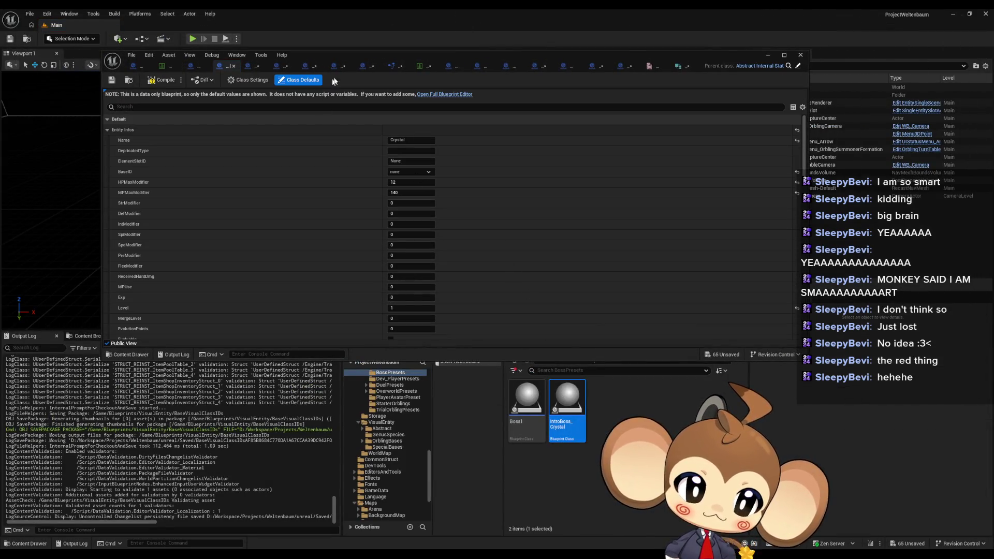
pyautogui.doubleClick(328, 54)
pyautogui.click(412, 131)
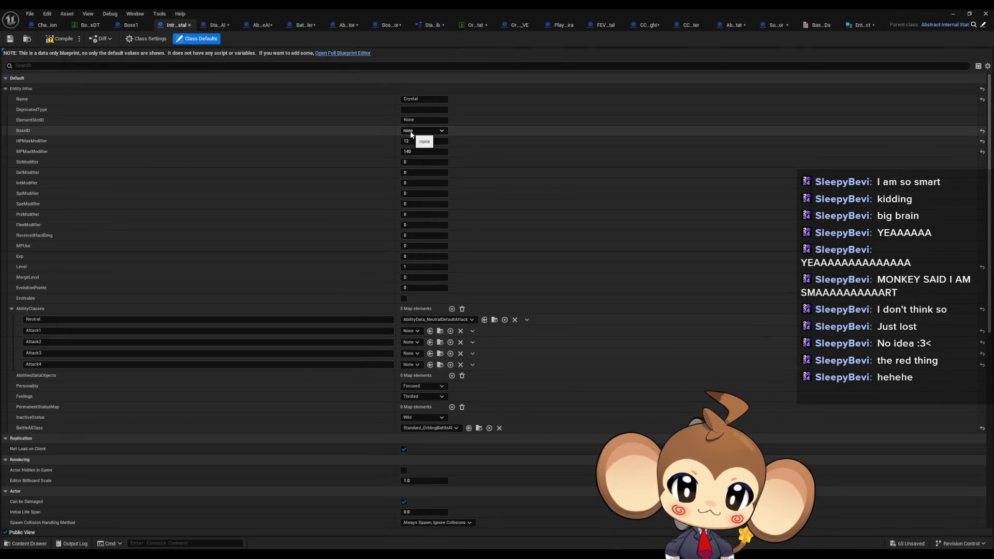
pyautogui.click(420, 205)
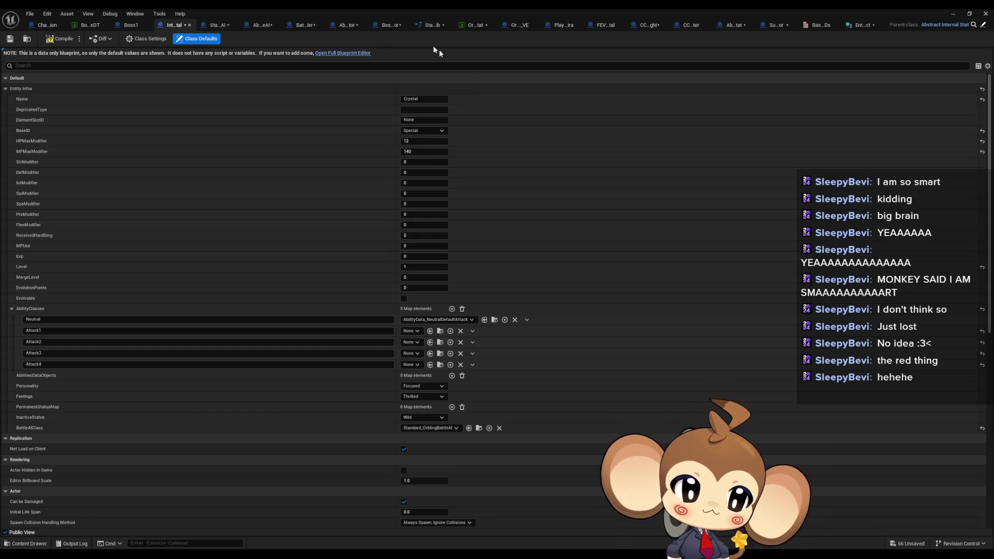
pyautogui.click(299, 26)
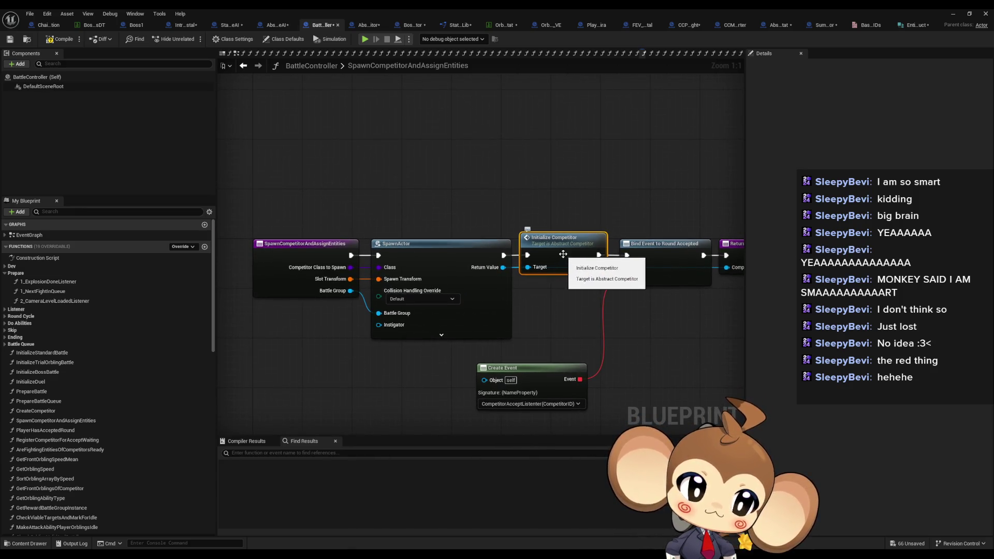
# Step: Inspect SummonerCompetitor's base stat lookup and its Local Datatable variable in Get Base Stat Datatable Entry
pyautogui.moveTo(563, 254)
pyautogui.mouseDown()
pyautogui.moveTo(453, 254)
pyautogui.moveTo(486, 248)
pyautogui.mouseUp()
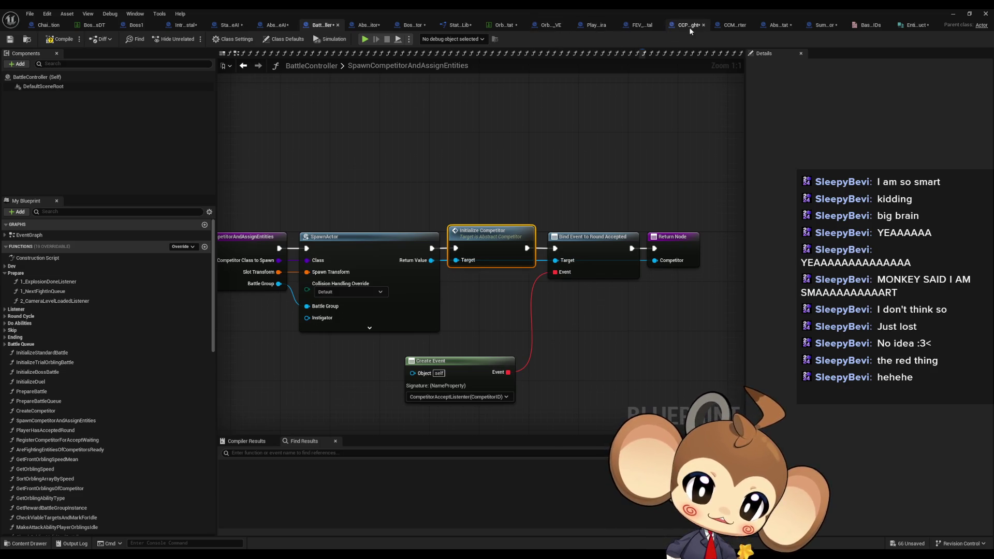
pyautogui.click(823, 25)
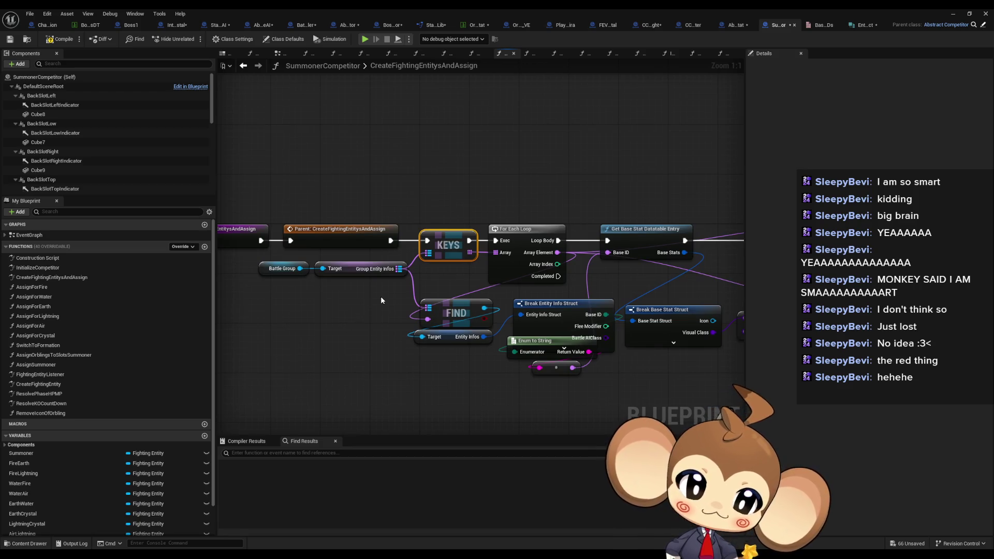
pyautogui.moveTo(386, 296)
pyautogui.mouseDown()
pyautogui.moveTo(293, 292)
pyautogui.moveTo(397, 274)
pyautogui.mouseUp()
pyautogui.click(376, 233)
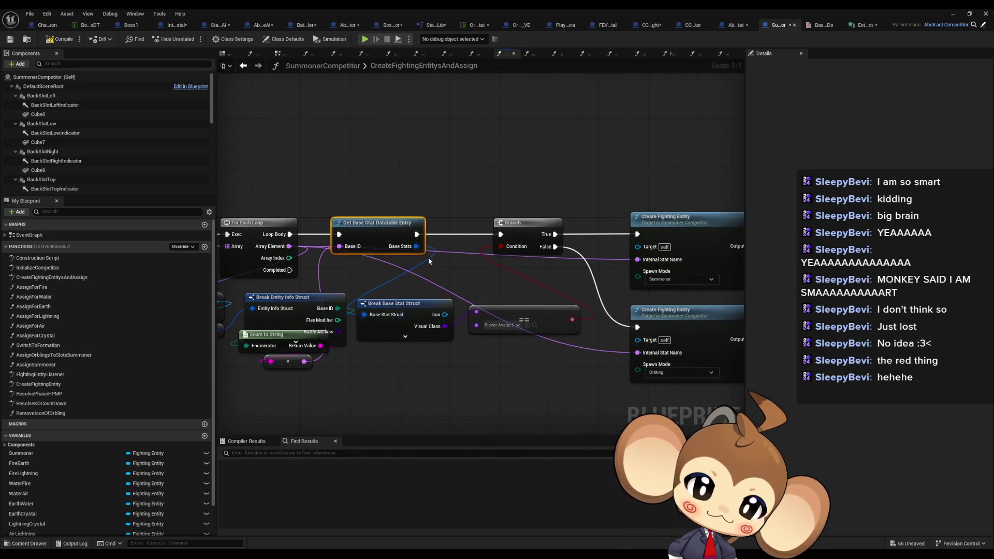
pyautogui.moveTo(337, 309); pyautogui.dragTo(420, 291)
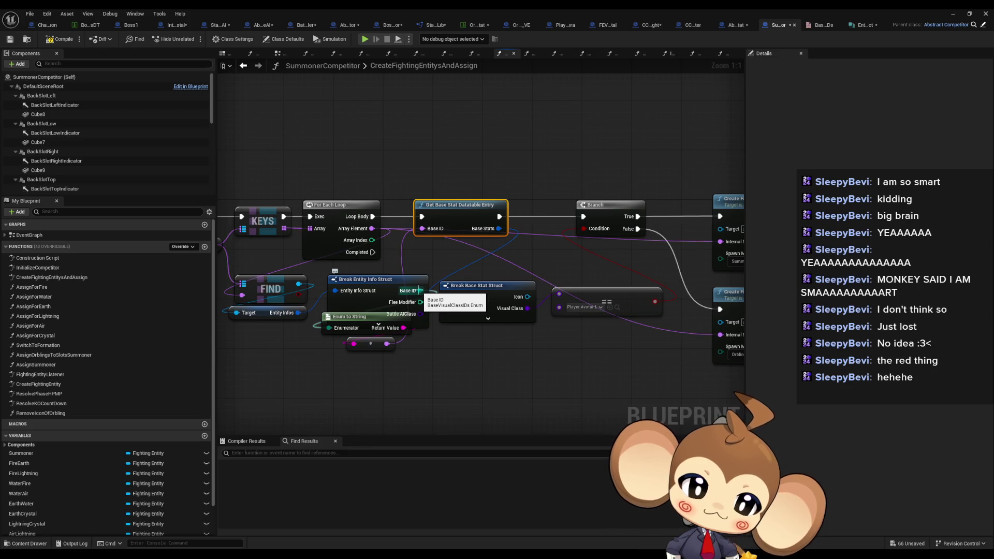
pyautogui.moveTo(420, 290)
pyautogui.mouseDown()
pyautogui.moveTo(293, 282)
pyautogui.moveTo(256, 357)
pyautogui.moveTo(313, 361)
pyautogui.mouseUp()
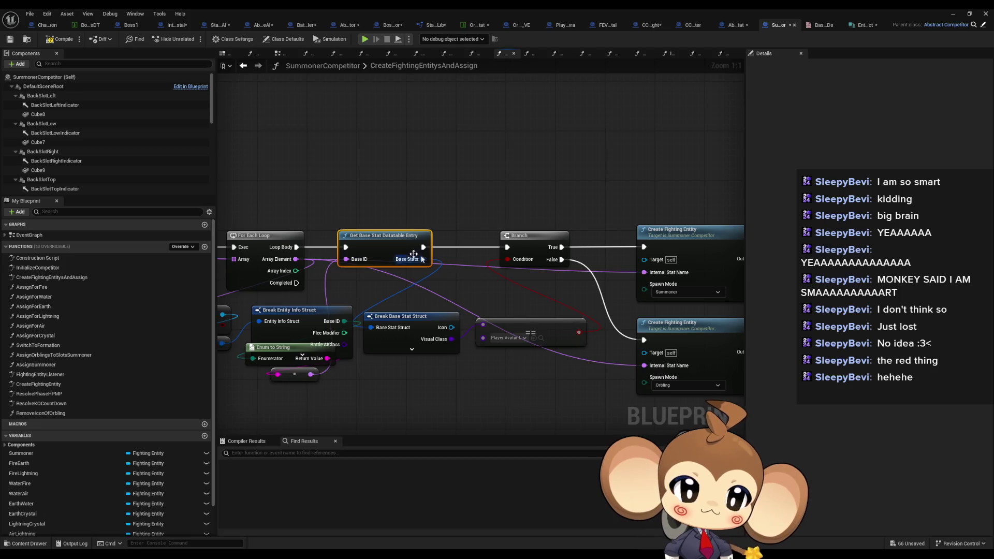
pyautogui.doubleClick(387, 250)
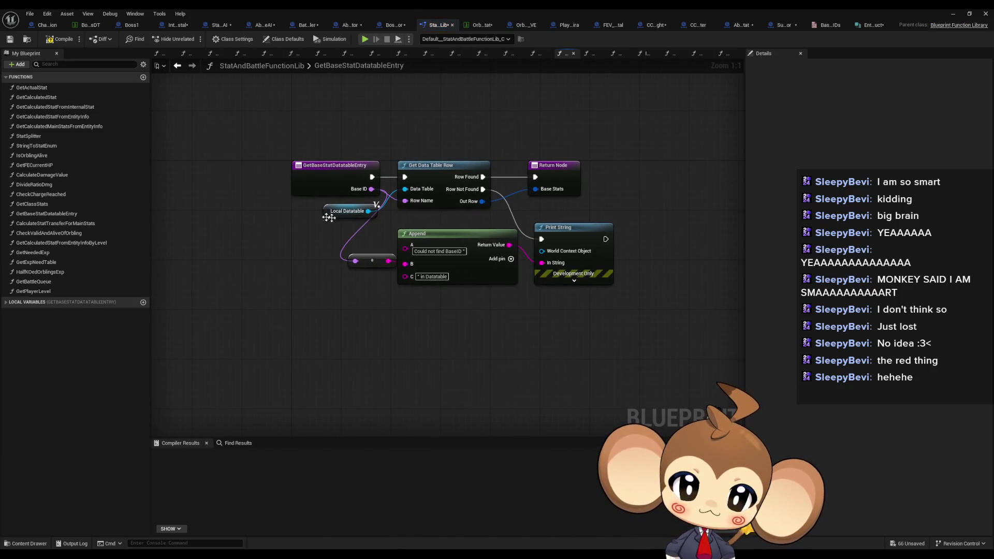
pyautogui.click(337, 216)
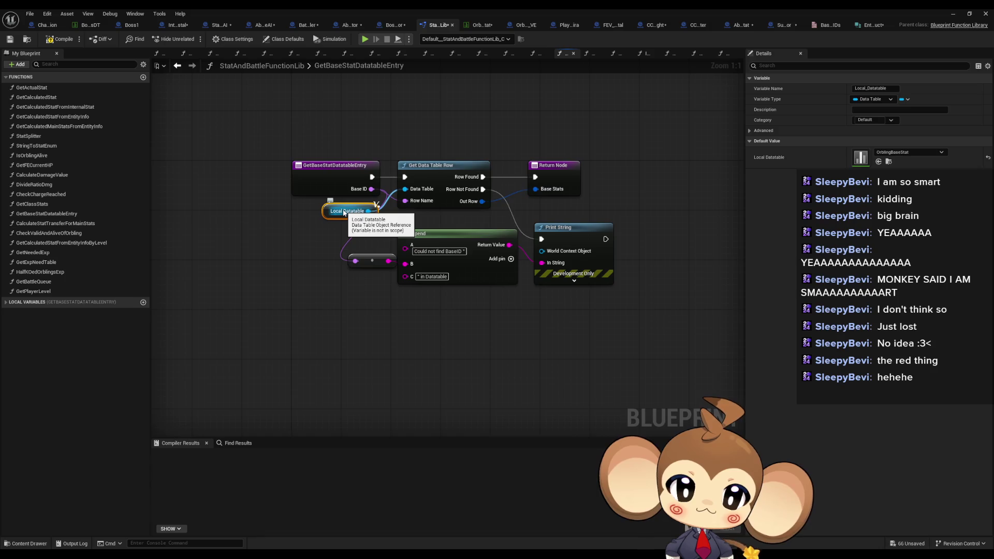
pyautogui.click(283, 77)
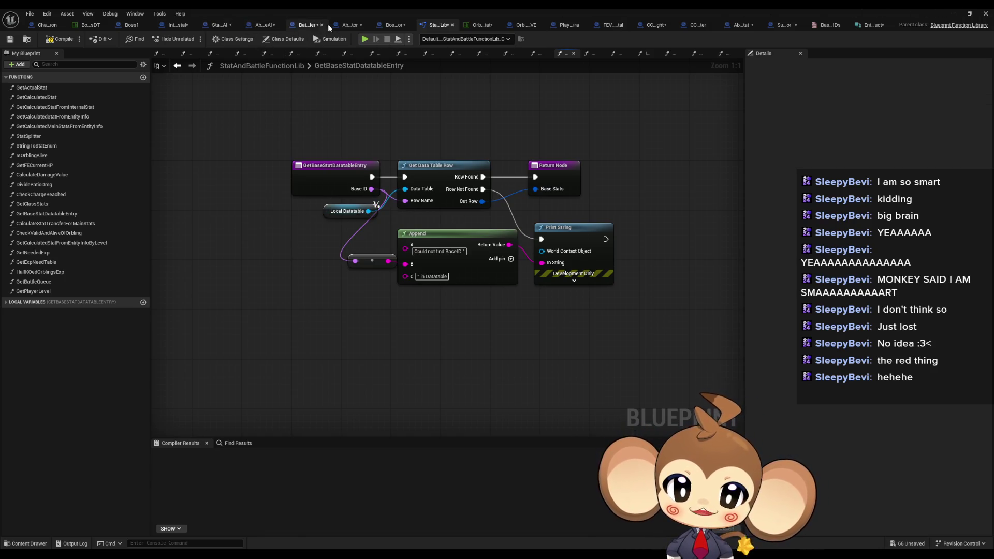
# Step: Return to BattleController and go back through graph history to CreateCompetitor
pyautogui.click(304, 24)
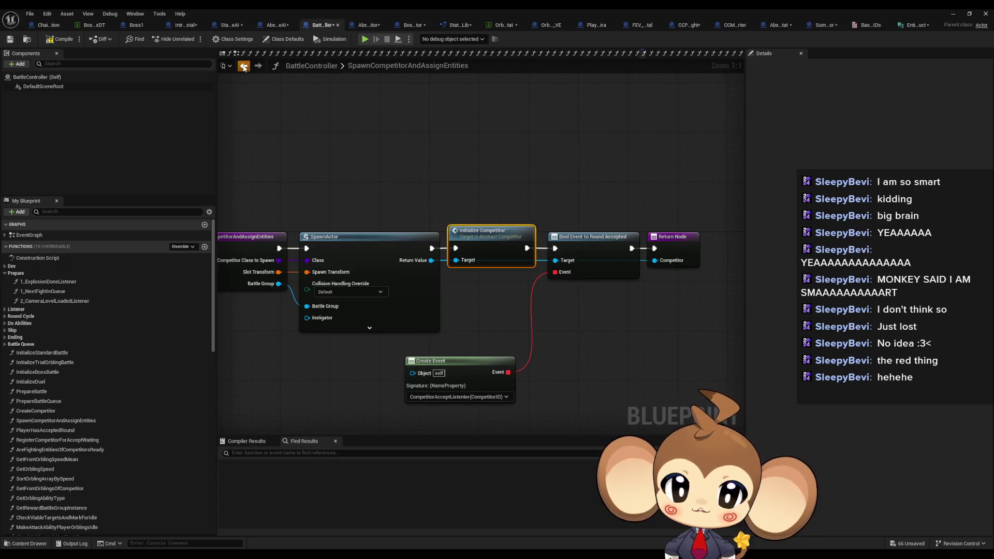
pyautogui.click(243, 66)
pyautogui.click(243, 66)
pyautogui.click(243, 66)
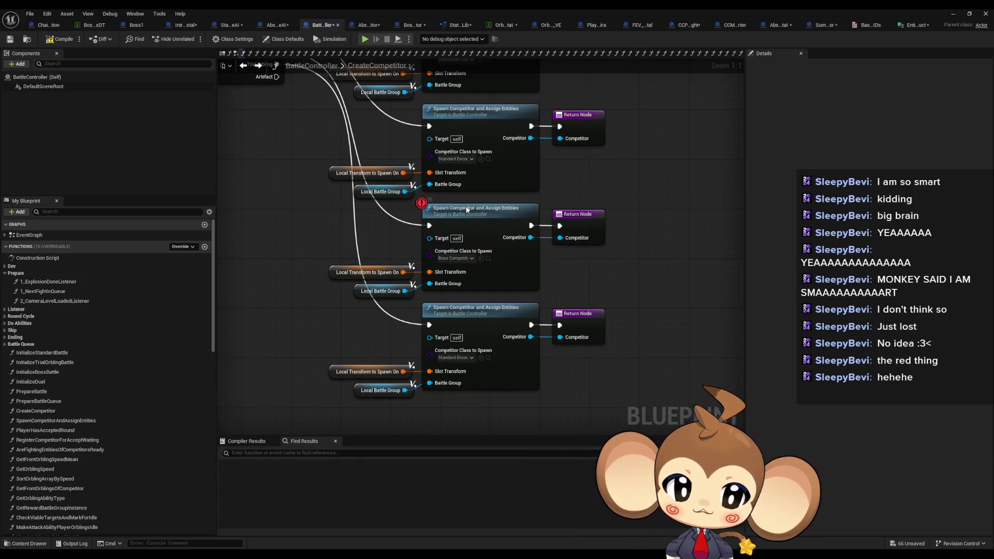
# Step: Breakpoint the boss spawn call and step through InitializeCompetitor into CreateFightingEntity
pyautogui.rightClick(461, 207)
pyautogui.click(955, 13)
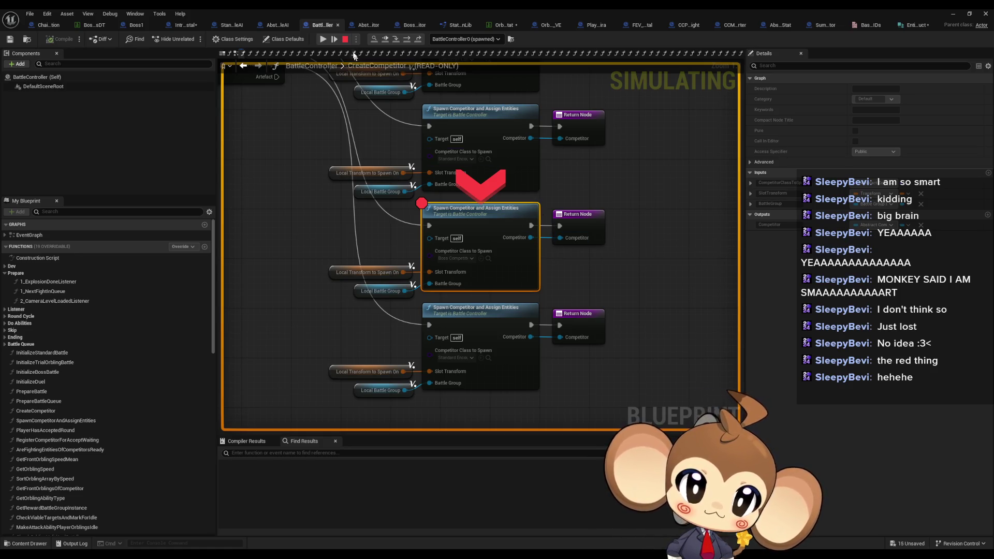
pyautogui.click(407, 40)
pyautogui.click(406, 40)
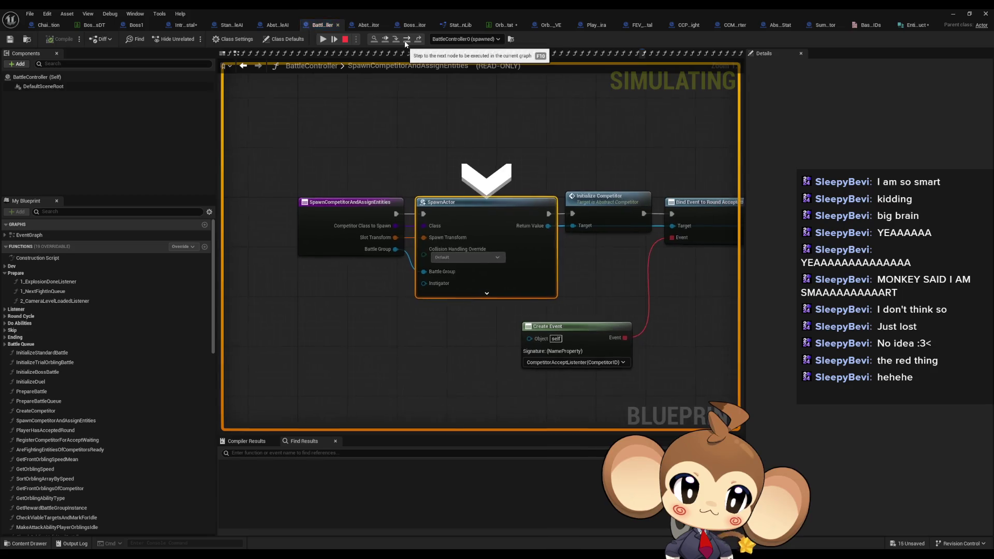
pyautogui.click(406, 40)
pyautogui.click(406, 40)
pyautogui.click(407, 40)
pyautogui.click(406, 41)
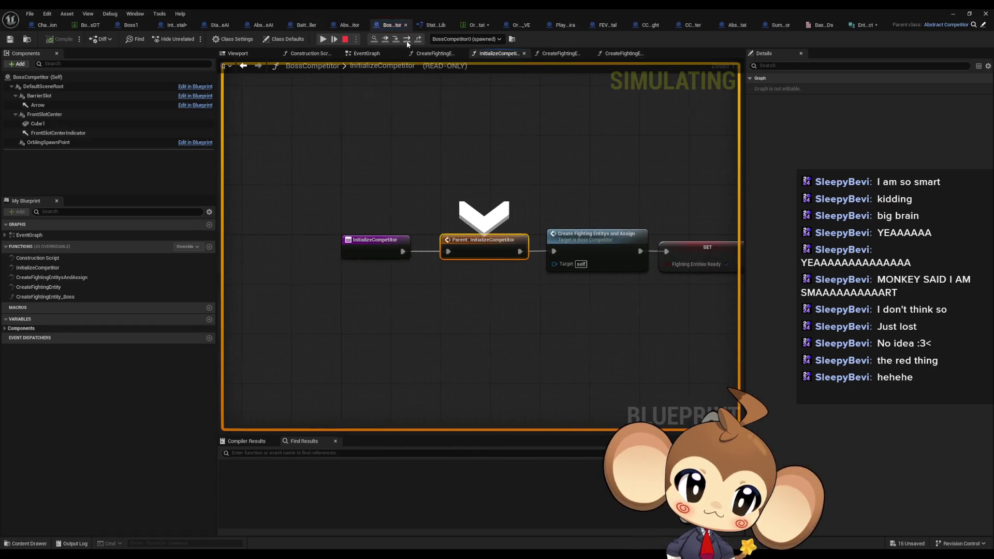
pyautogui.click(407, 40)
pyautogui.click(408, 40)
pyautogui.click(408, 40)
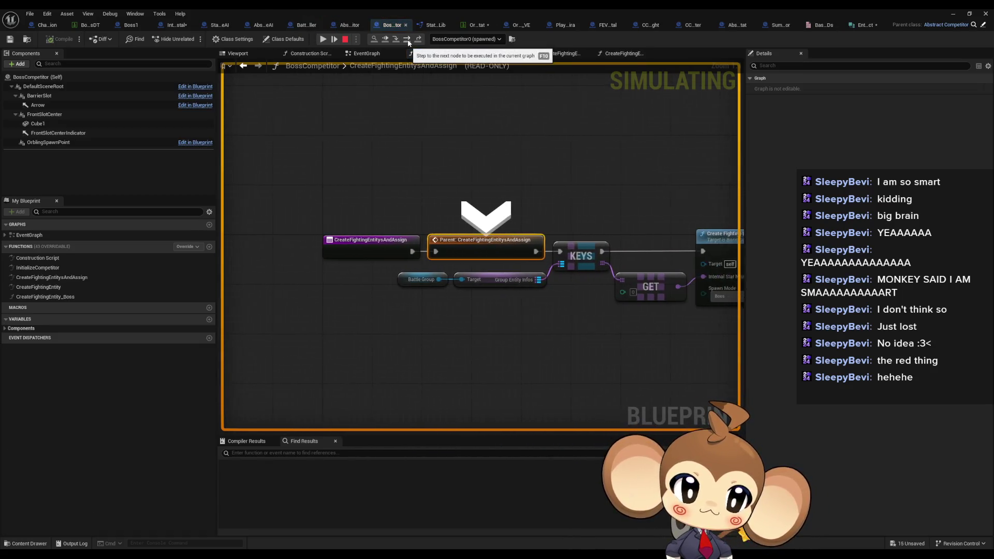
pyautogui.click(407, 40)
pyautogui.click(408, 40)
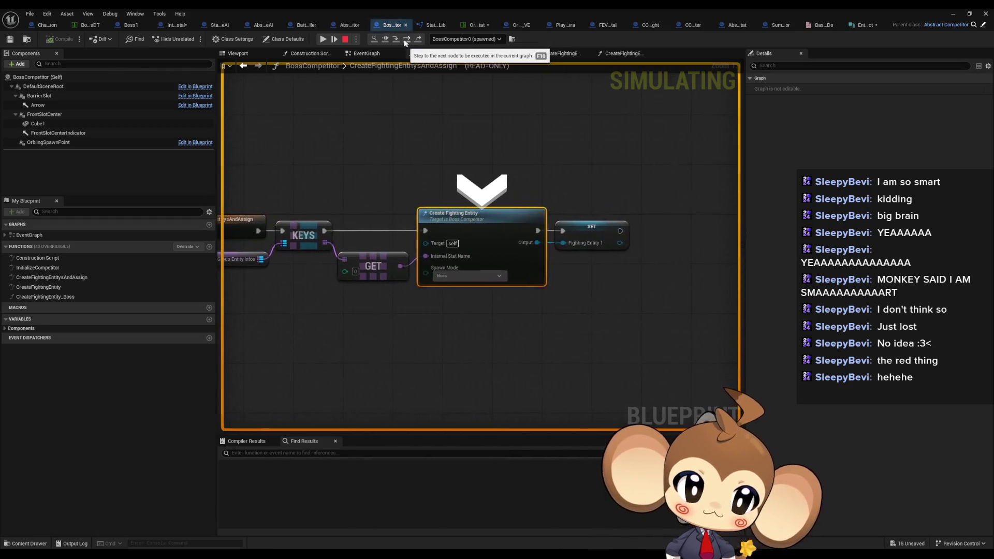
pyautogui.click(408, 40)
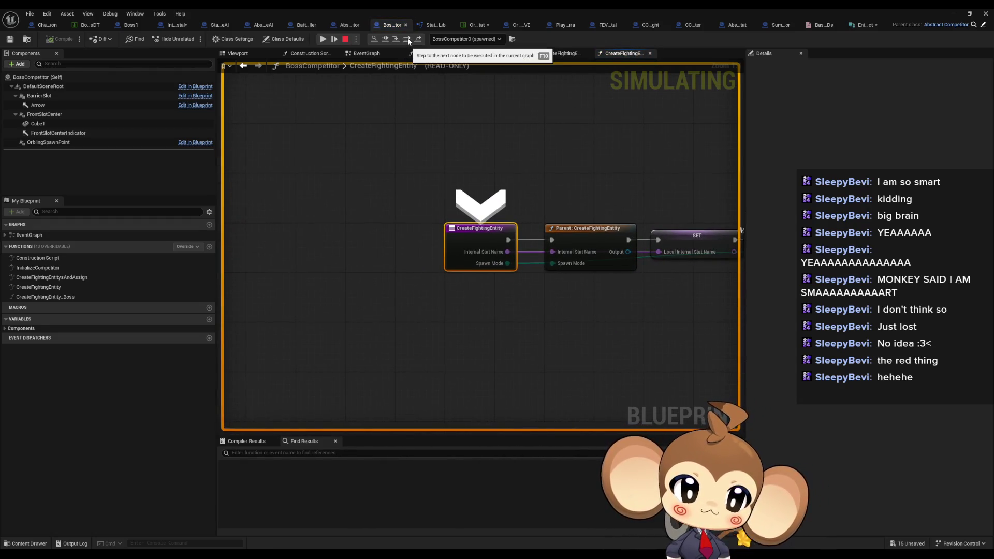
# Step: Step into CreateFightingEntity_Boss and through TryGetEntityFromMap back to the SET node
pyautogui.moveTo(488, 252)
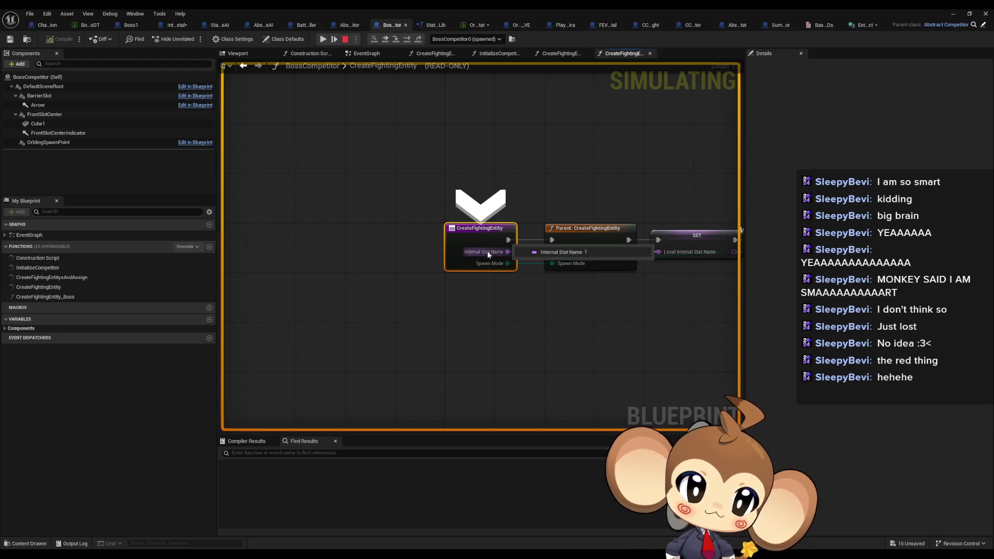
pyautogui.click(408, 40)
pyautogui.click(408, 40)
pyautogui.click(406, 40)
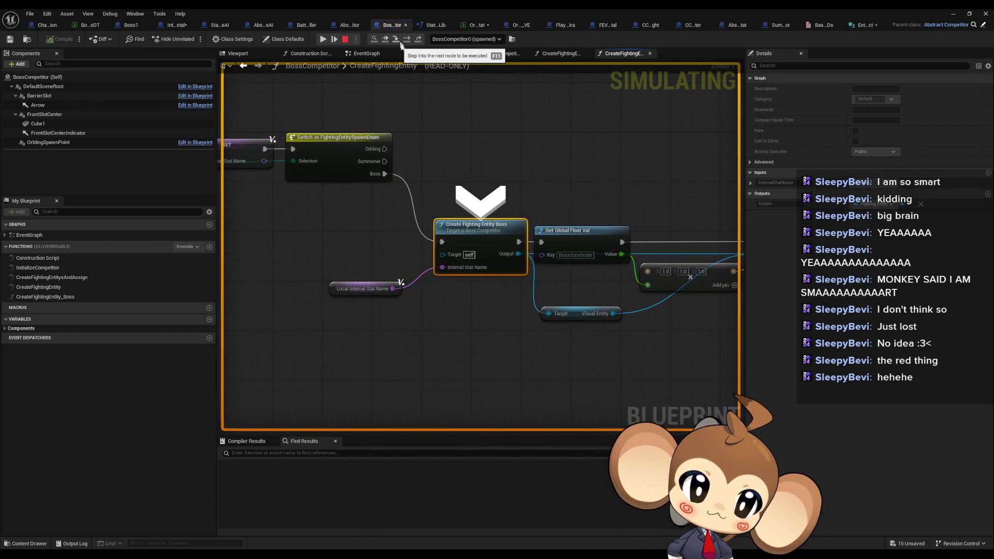
pyautogui.moveTo(377, 297)
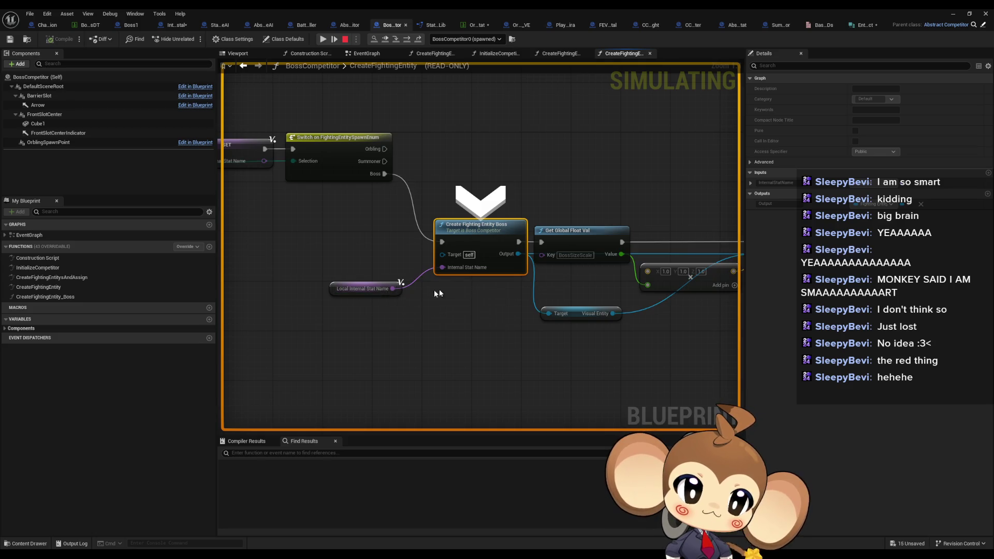
pyautogui.click(372, 39)
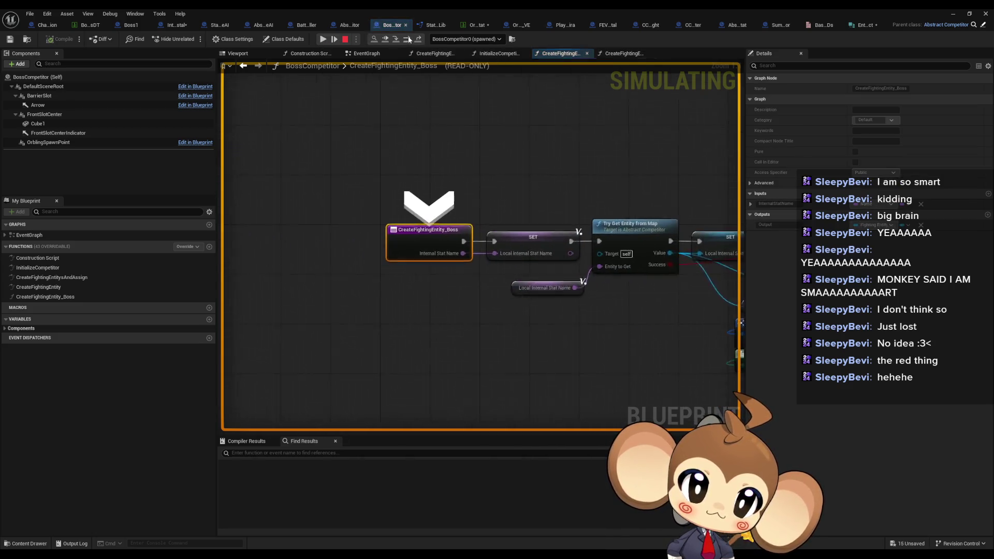
pyautogui.click(408, 39)
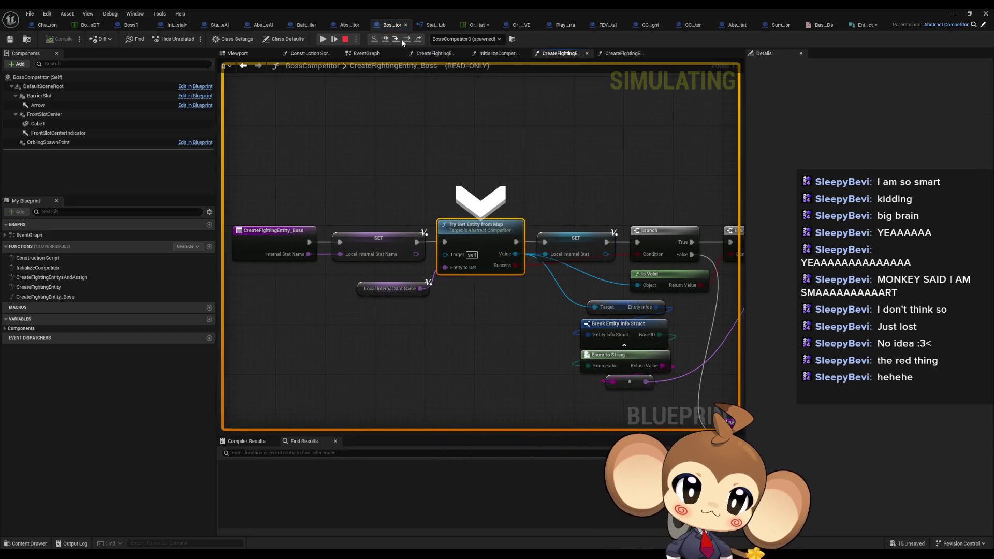
pyautogui.click(399, 39)
pyautogui.moveTo(467, 284)
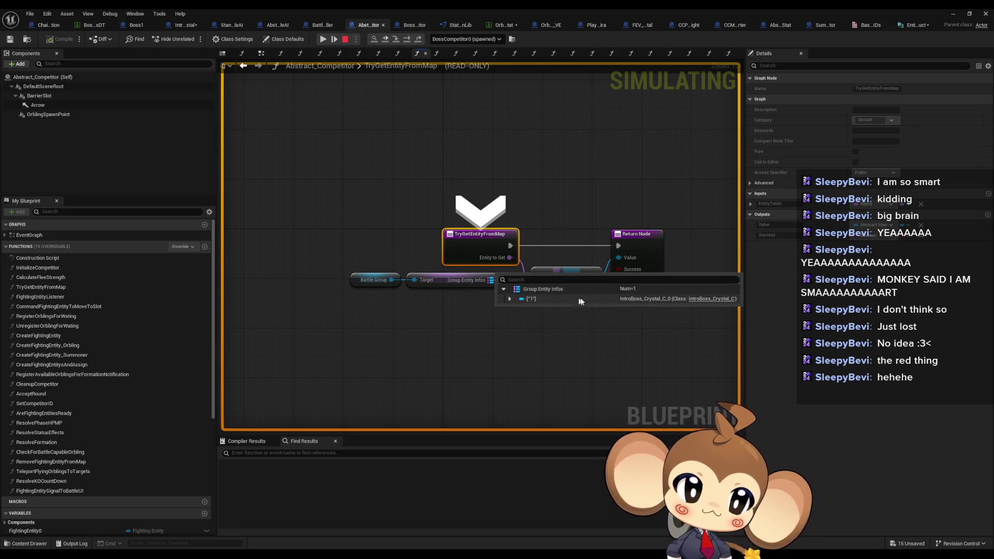
pyautogui.click(408, 41)
pyautogui.click(409, 41)
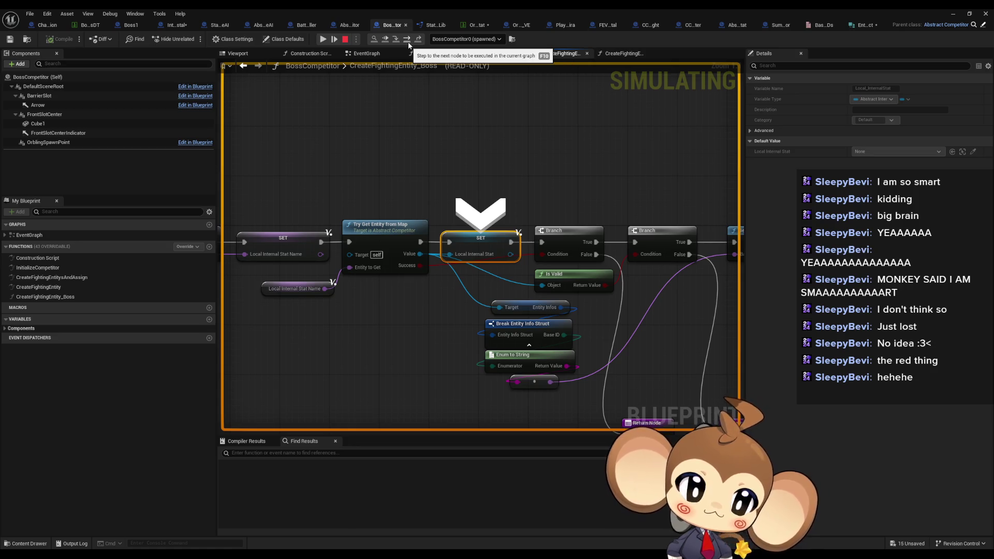
# Step: Confirm the entity's BaseID is Special, then step past both Branches into GetBaseStatDatatableEntry
pyautogui.moveTo(509, 336)
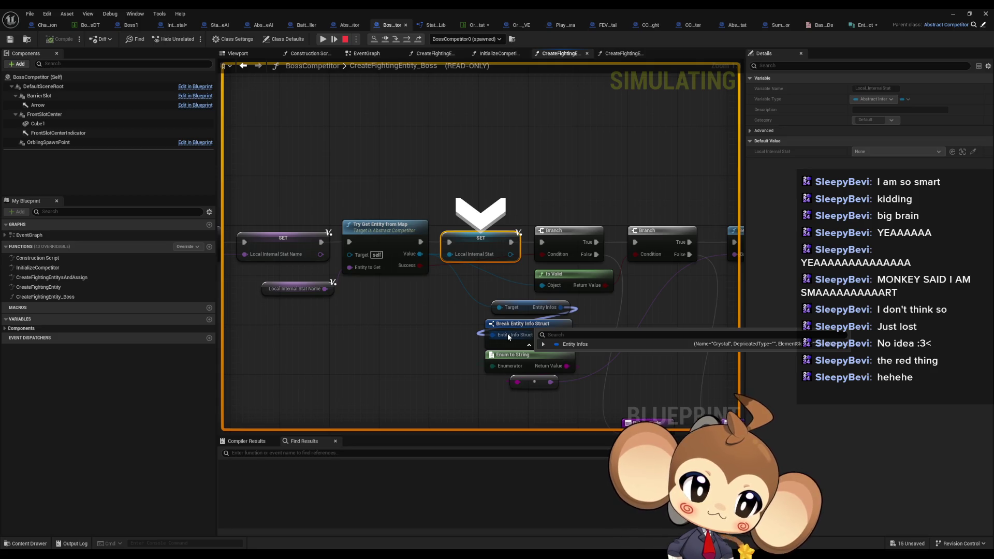
pyautogui.moveTo(546, 308)
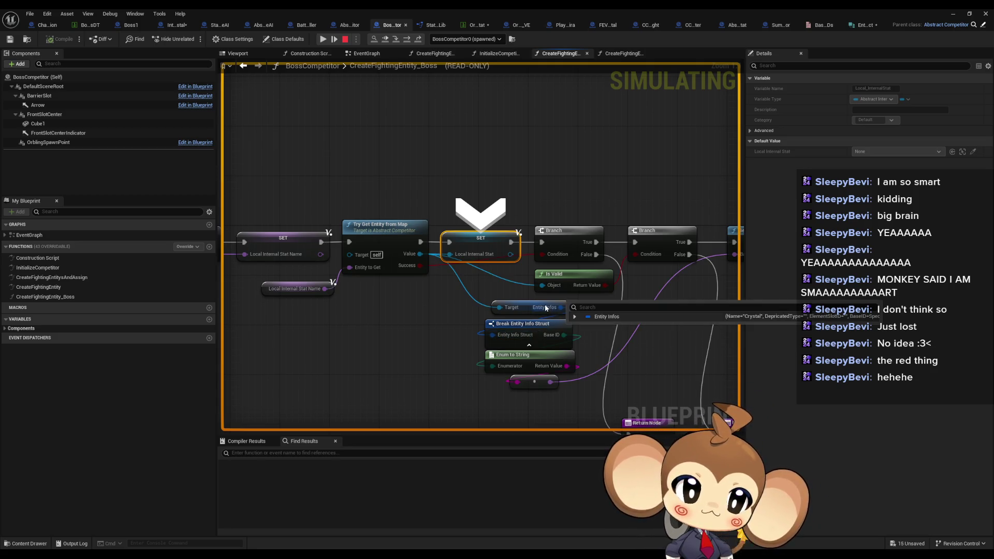
pyautogui.moveTo(416, 256)
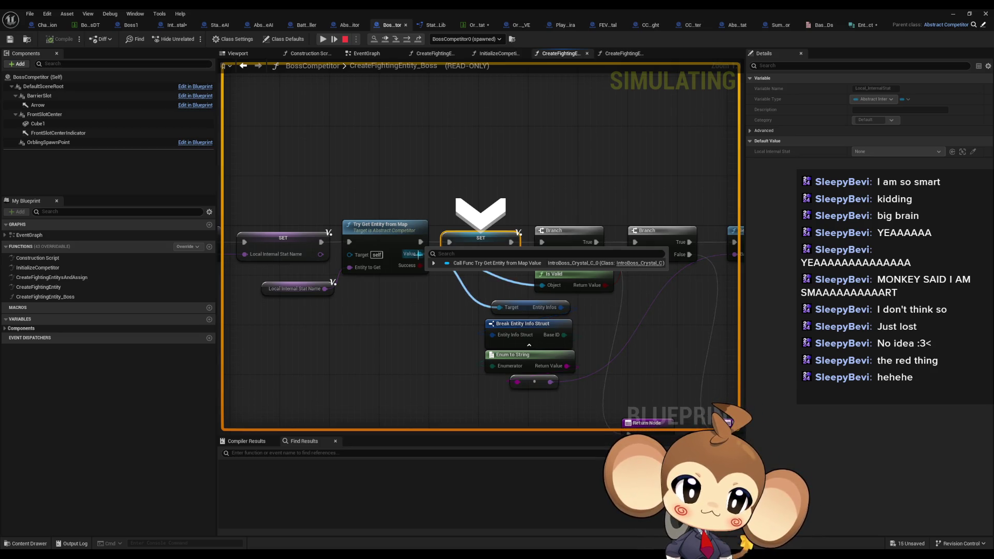
pyautogui.click(434, 264)
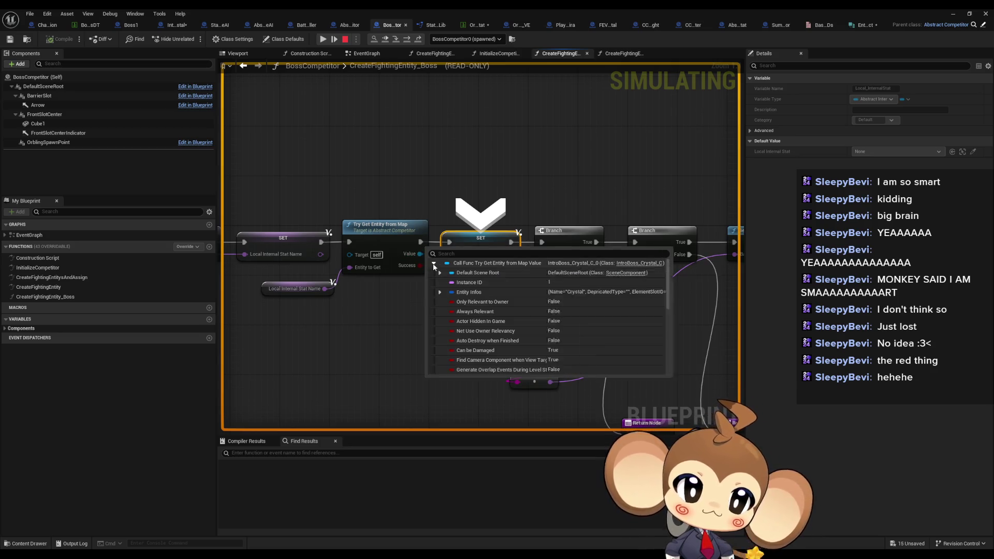
pyautogui.click(440, 293)
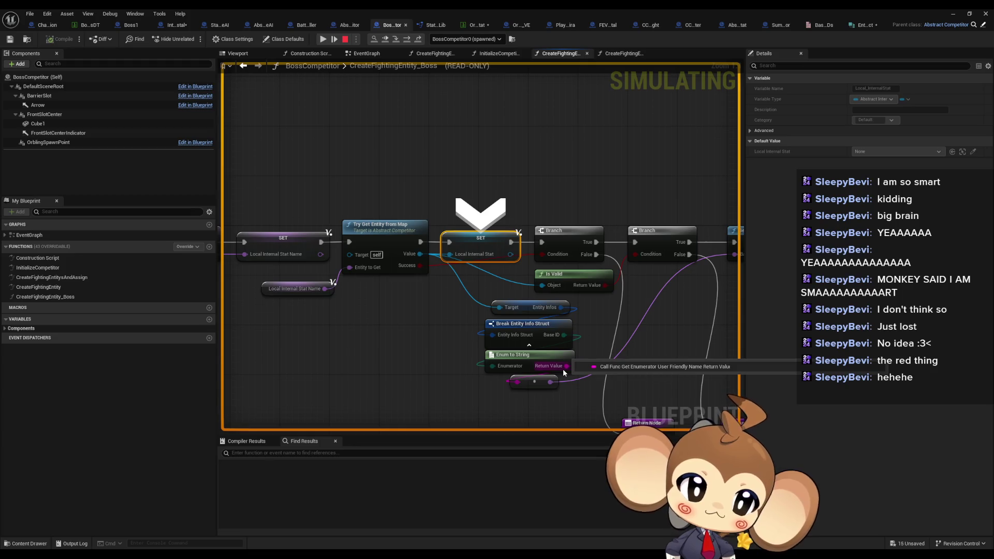
pyautogui.moveTo(563, 369); pyautogui.dragTo(397, 375)
pyautogui.moveTo(474, 202); pyautogui.dragTo(514, 164)
pyautogui.click(406, 40)
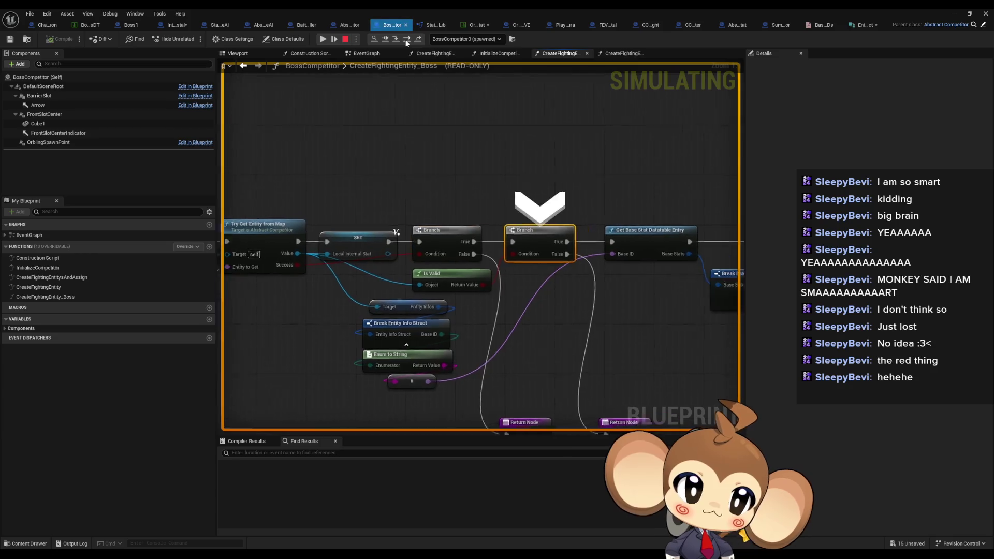
pyautogui.click(406, 39)
pyautogui.click(406, 40)
pyautogui.click(401, 39)
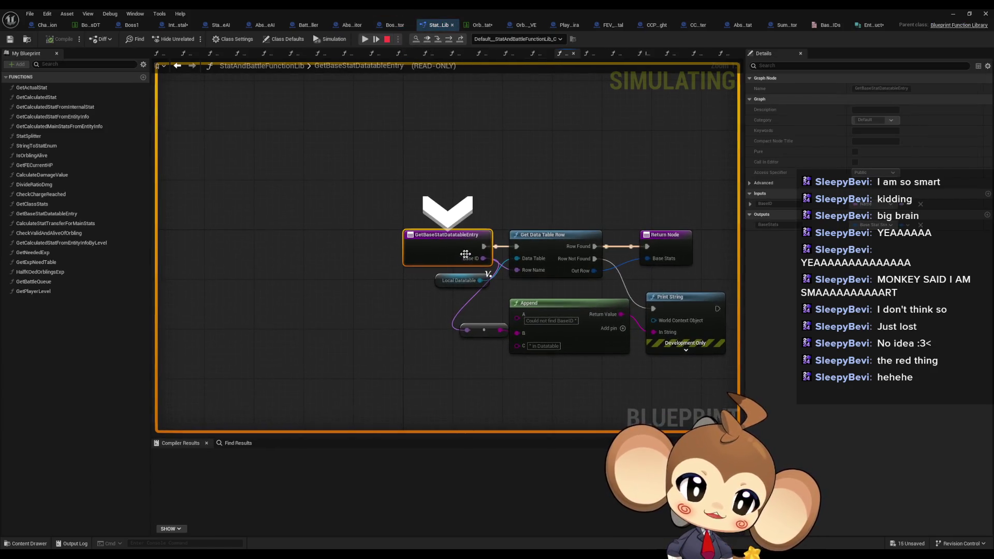
# Step: Check which data table the lookup uses against the OrblingBaseStat table and BaseIDs enum
pyautogui.moveTo(475, 261)
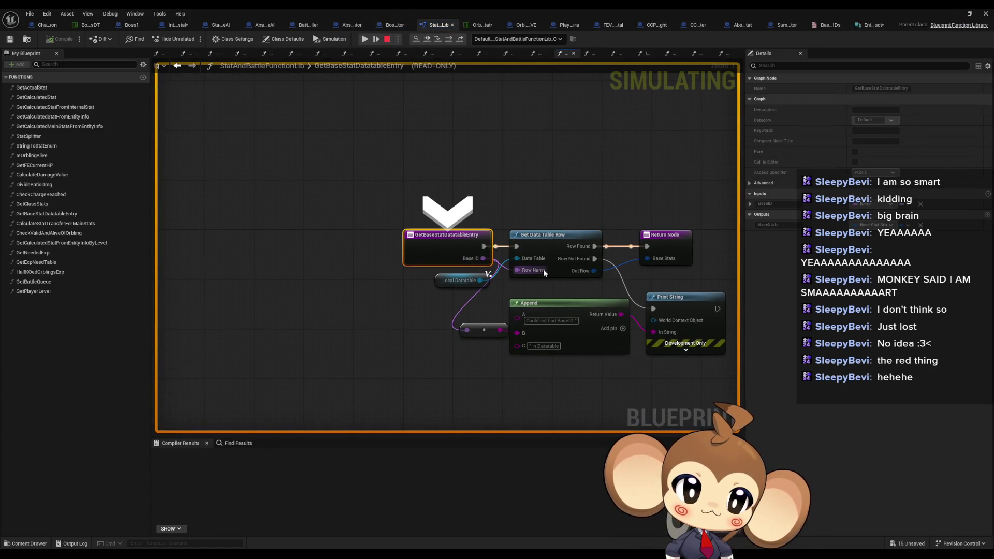
pyautogui.click(439, 282)
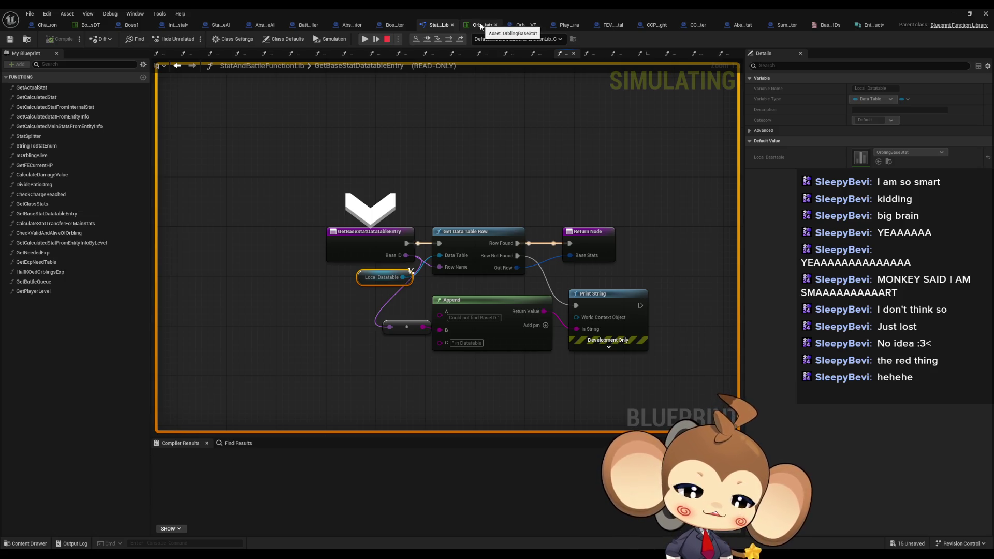
pyautogui.click(481, 26)
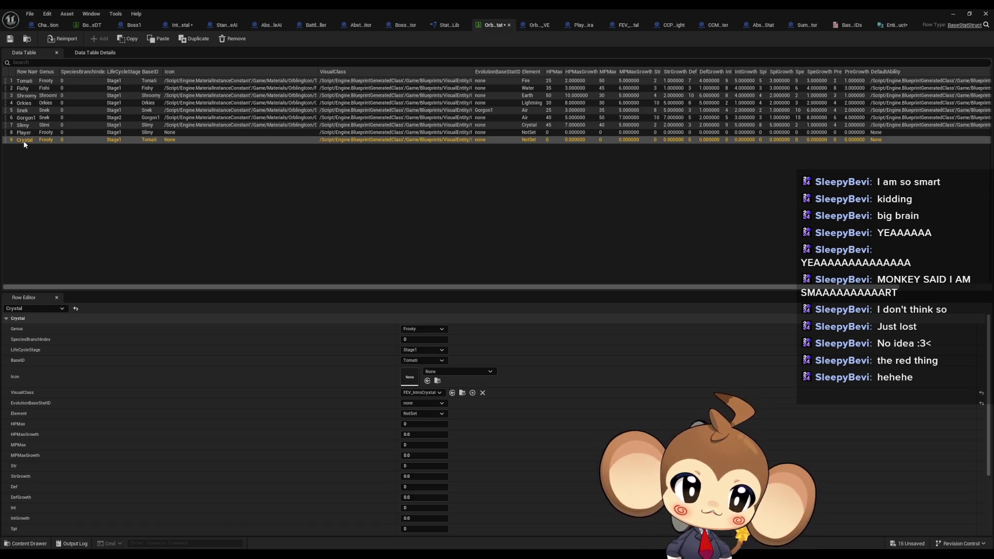
pyautogui.click(845, 25)
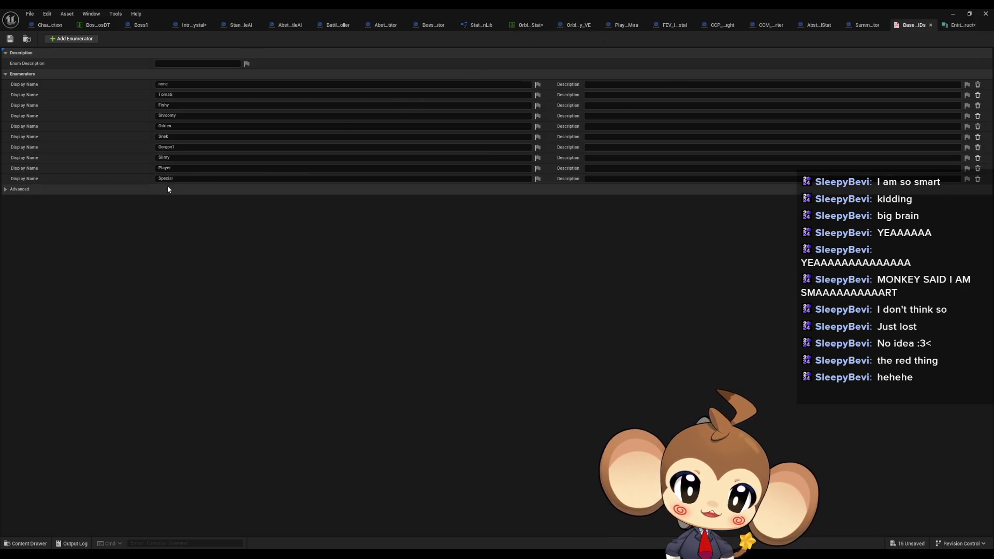
pyautogui.click(524, 26)
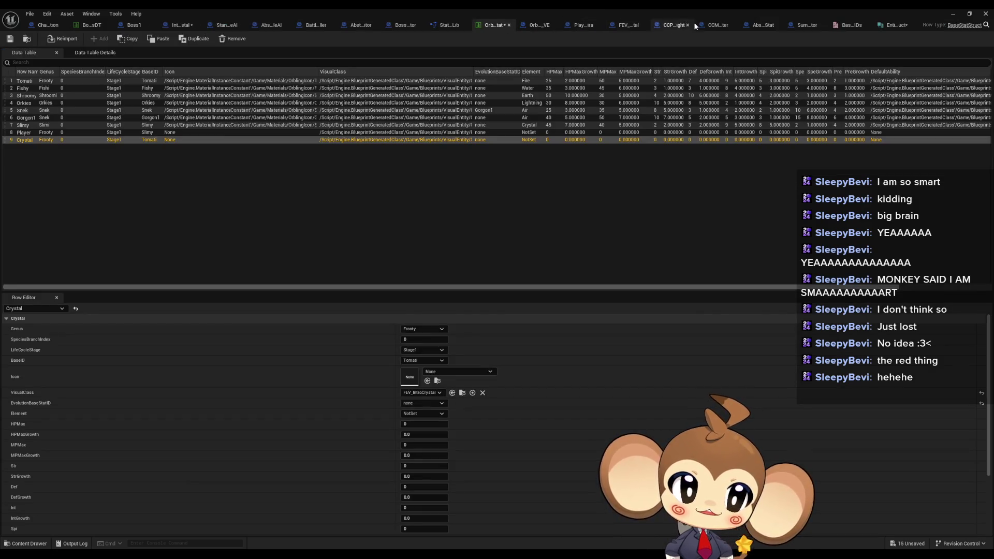
# Step: Review InitializeCompetitor and the summoner's Get Base Stat Datatable Entry function
pyautogui.click(310, 26)
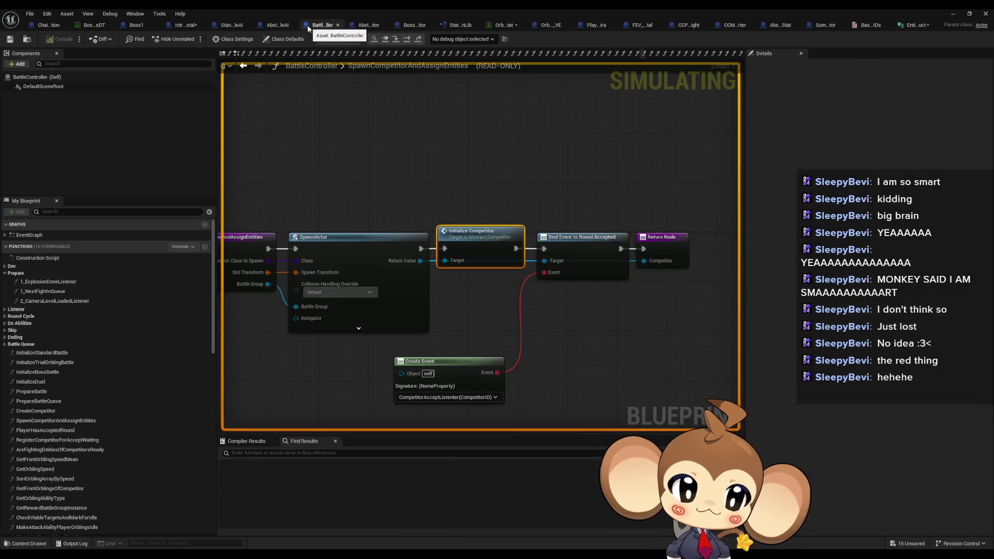
pyautogui.doubleClick(466, 248)
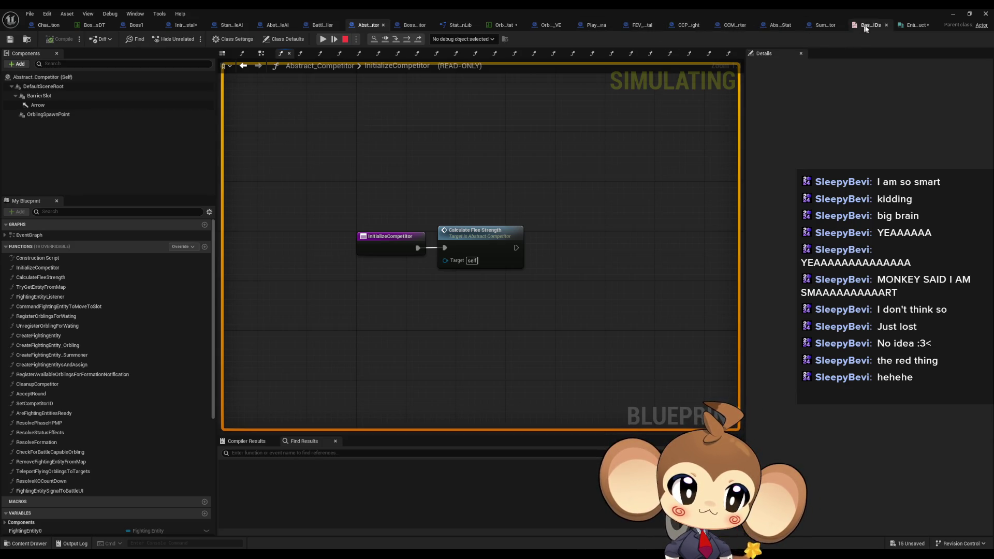
pyautogui.click(818, 23)
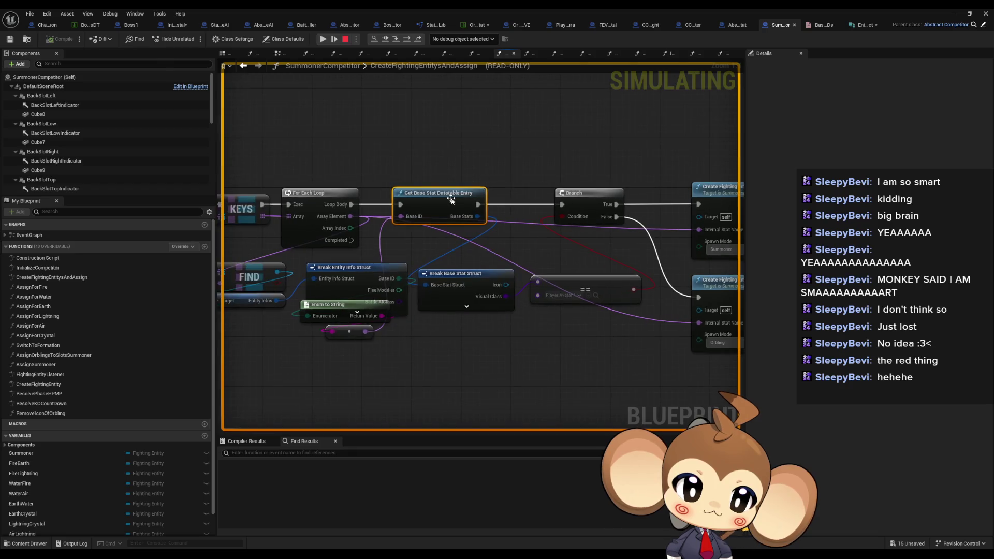
pyautogui.doubleClick(448, 205)
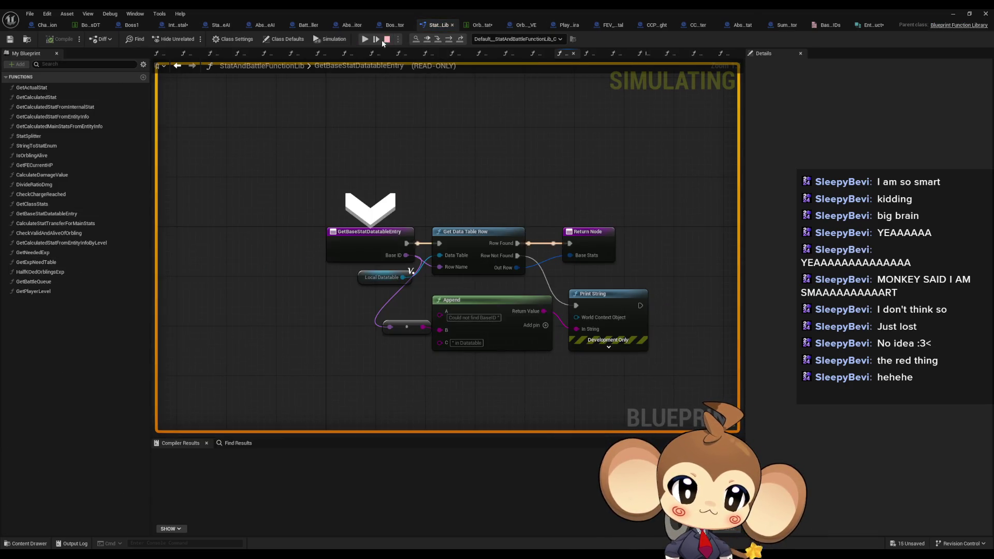
pyautogui.click(785, 25)
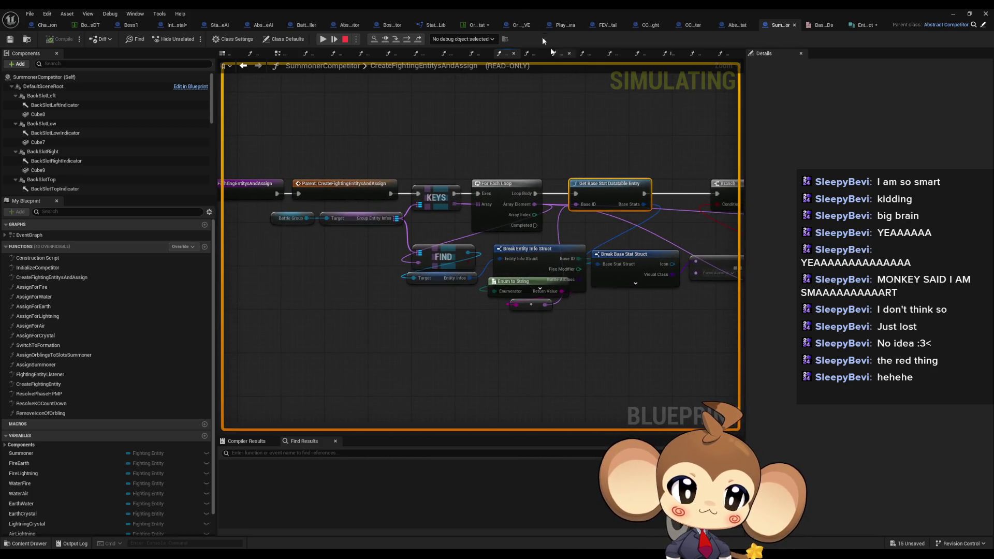
# Step: Step out of the stat lookup back to the boss graph and stop the simulation
pyautogui.click(412, 41)
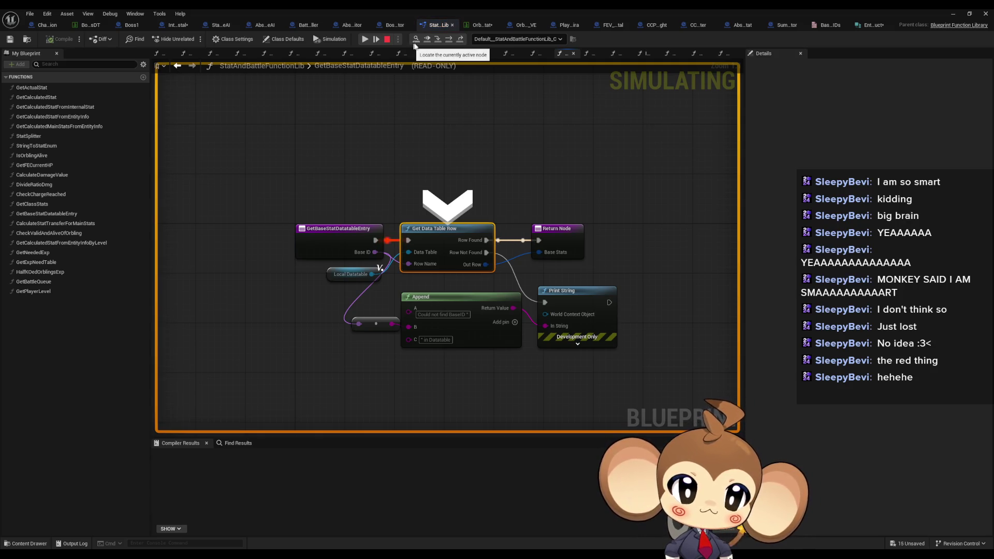
pyautogui.click(448, 41)
pyautogui.click(449, 41)
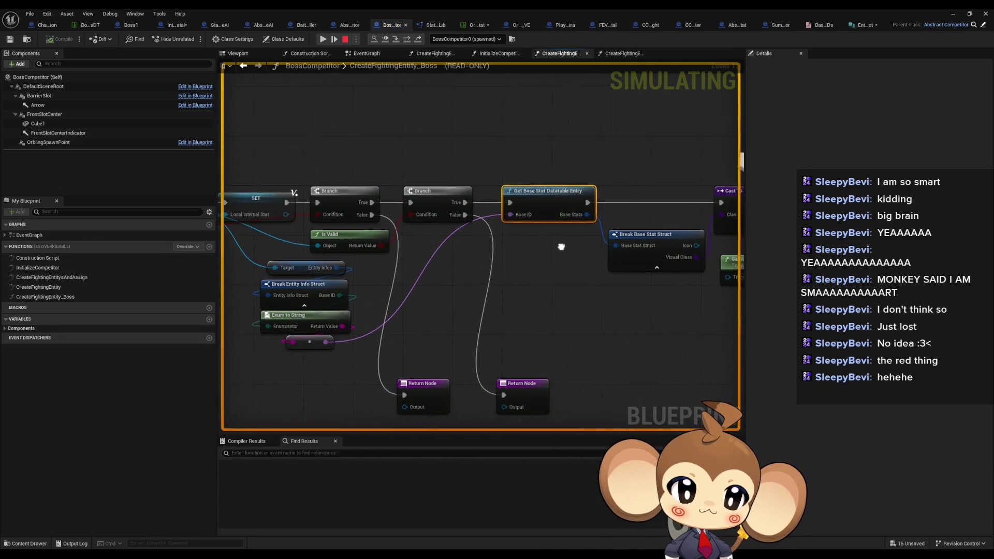
pyautogui.moveTo(387, 332)
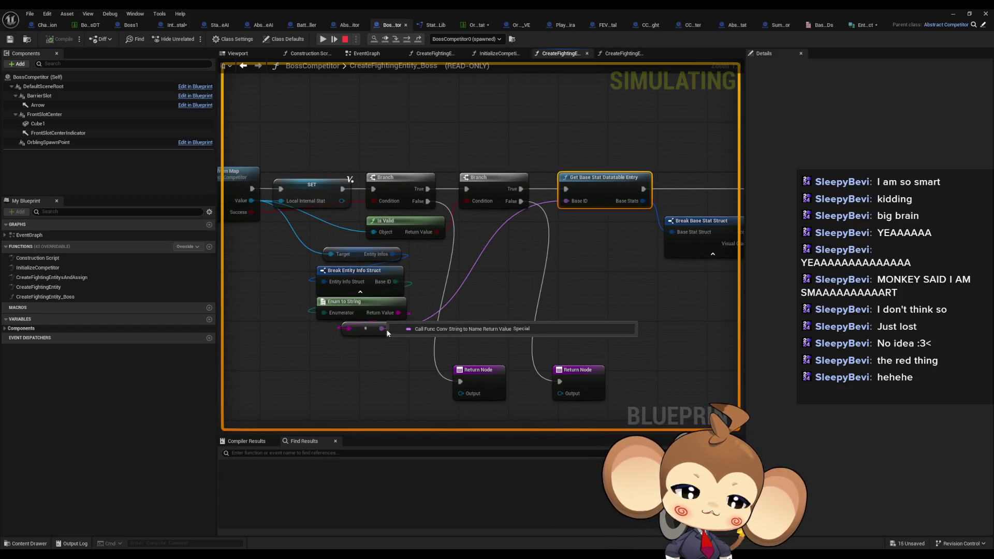
pyautogui.press('F10')
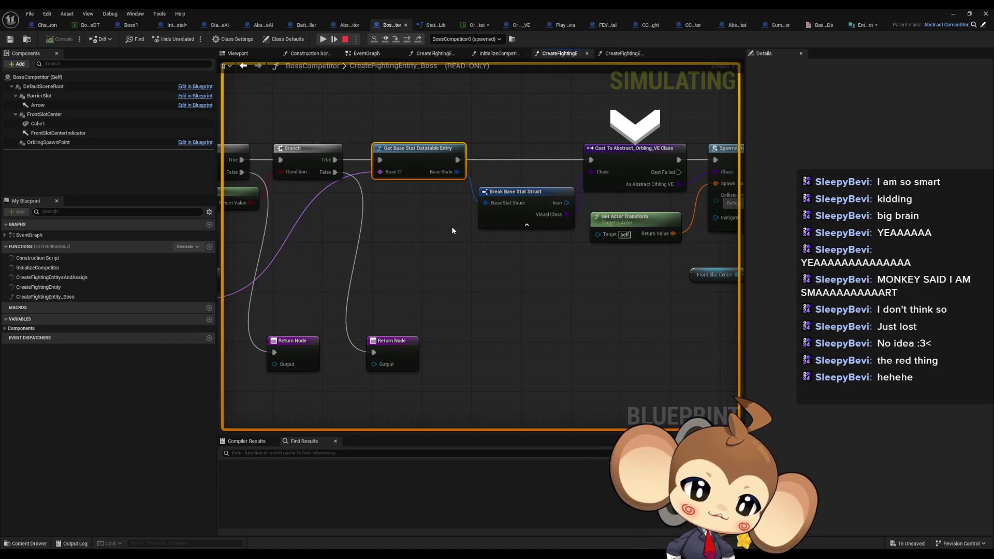
pyautogui.moveTo(452, 228)
pyautogui.mouseDown()
pyautogui.moveTo(492, 220)
pyautogui.moveTo(610, 236)
pyautogui.mouseUp()
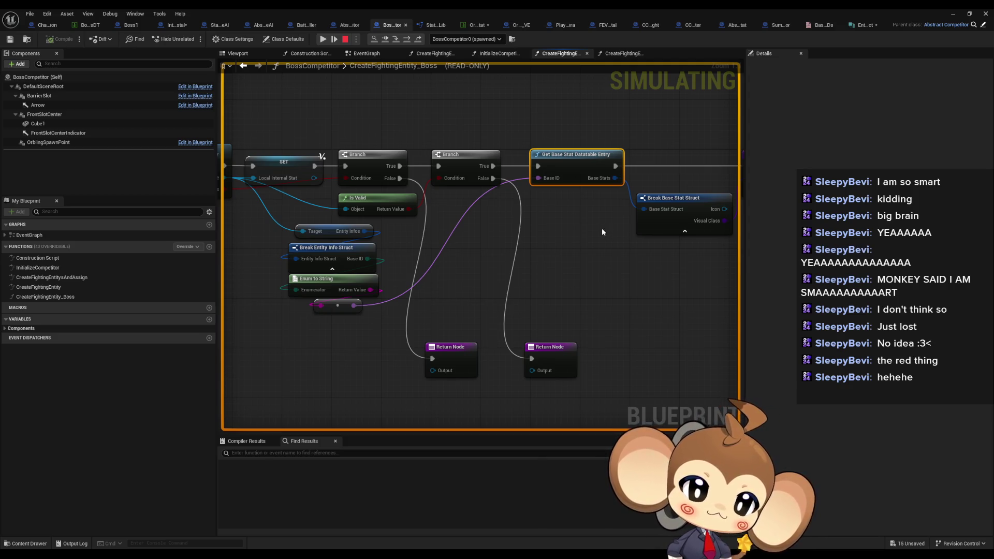
pyautogui.click(343, 39)
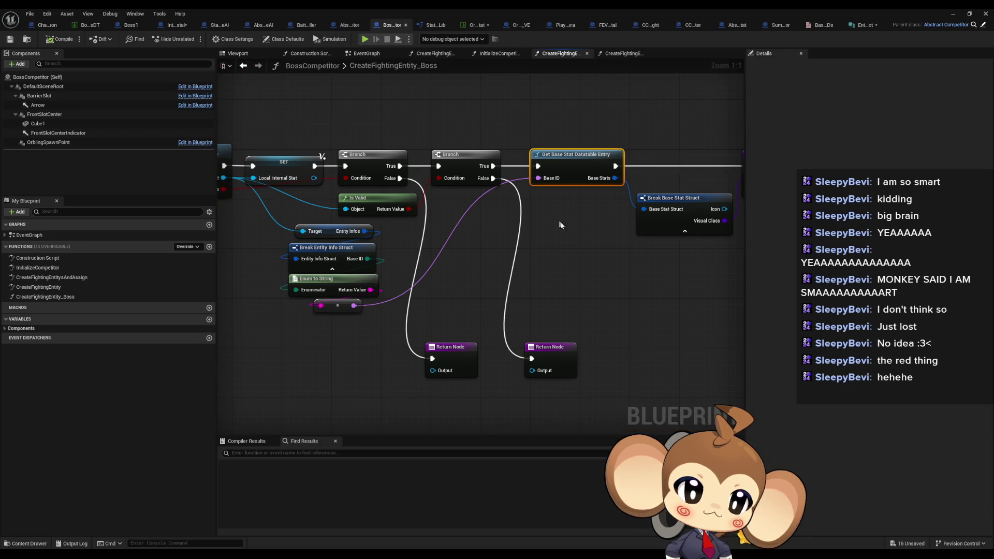
# Step: Review the BossInfosDT rows, Crystal's default entity name and its base stat table row
pyautogui.moveTo(560, 224); pyautogui.dragTo(535, 251)
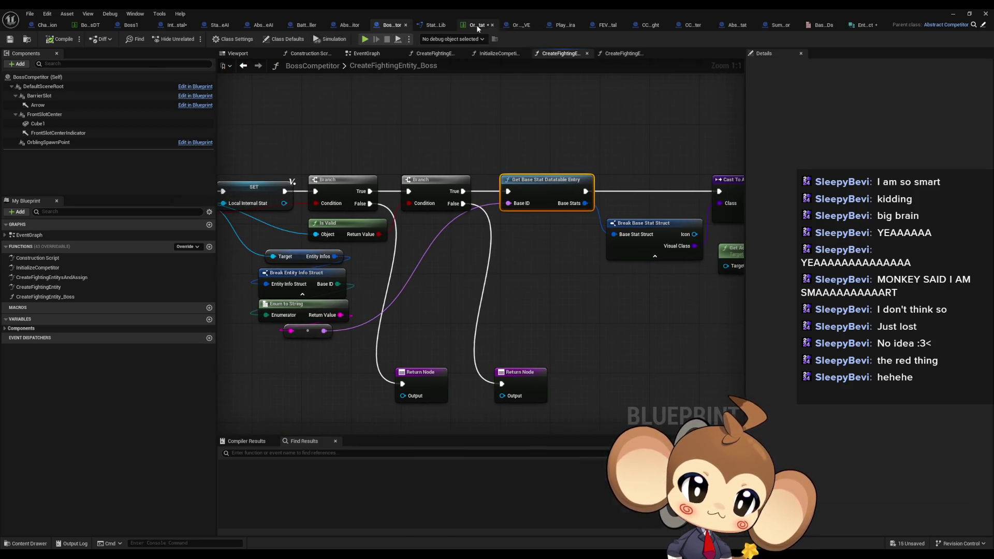
pyautogui.click(478, 25)
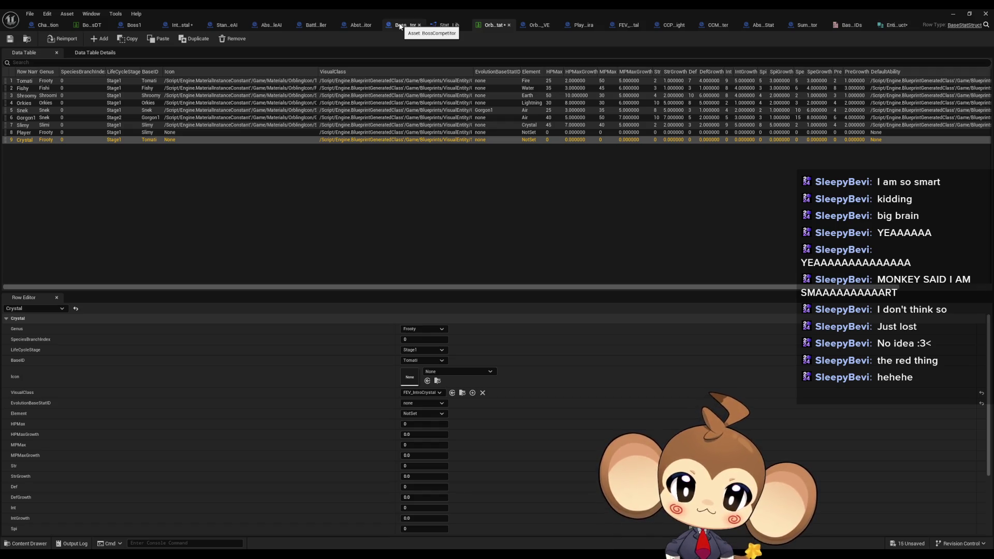
pyautogui.click(400, 26)
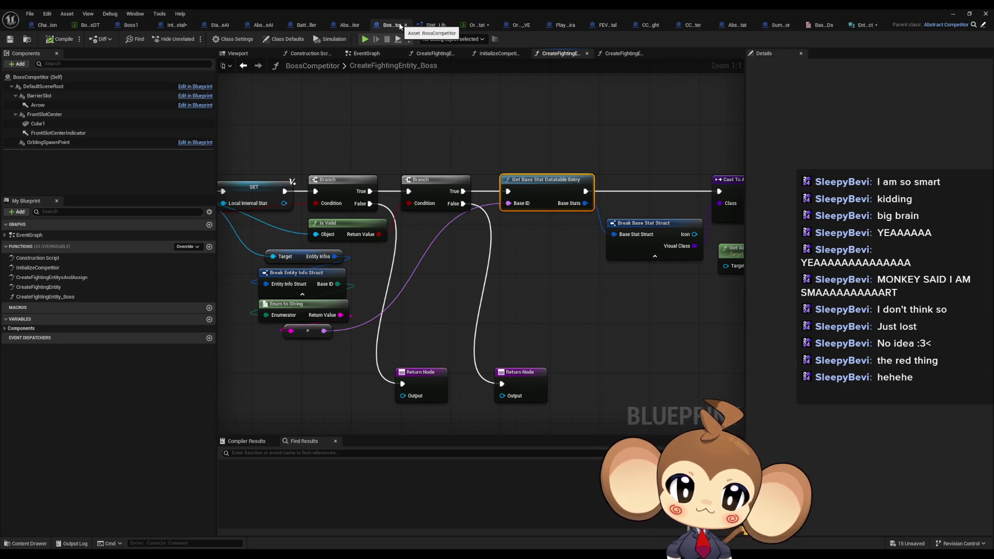
pyautogui.click(97, 26)
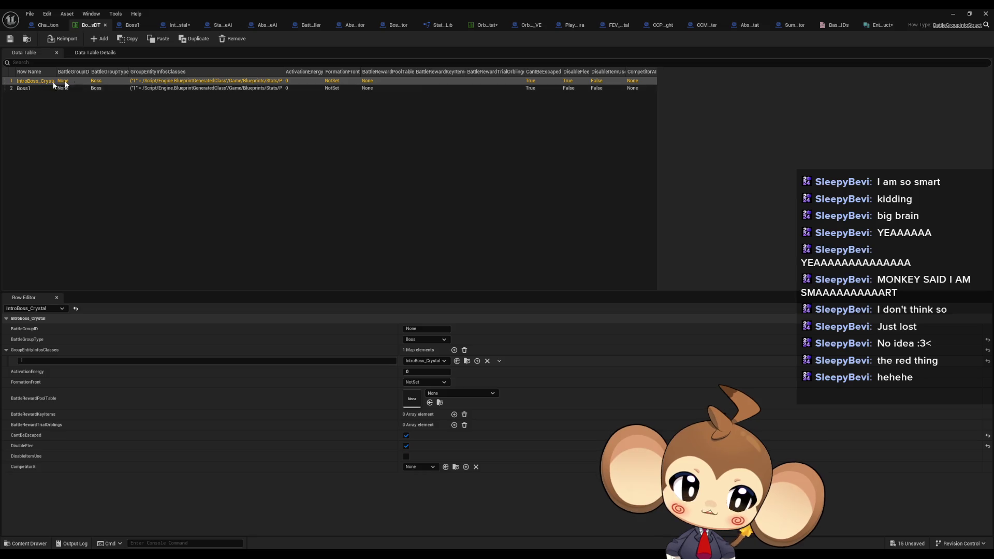
pyautogui.click(174, 25)
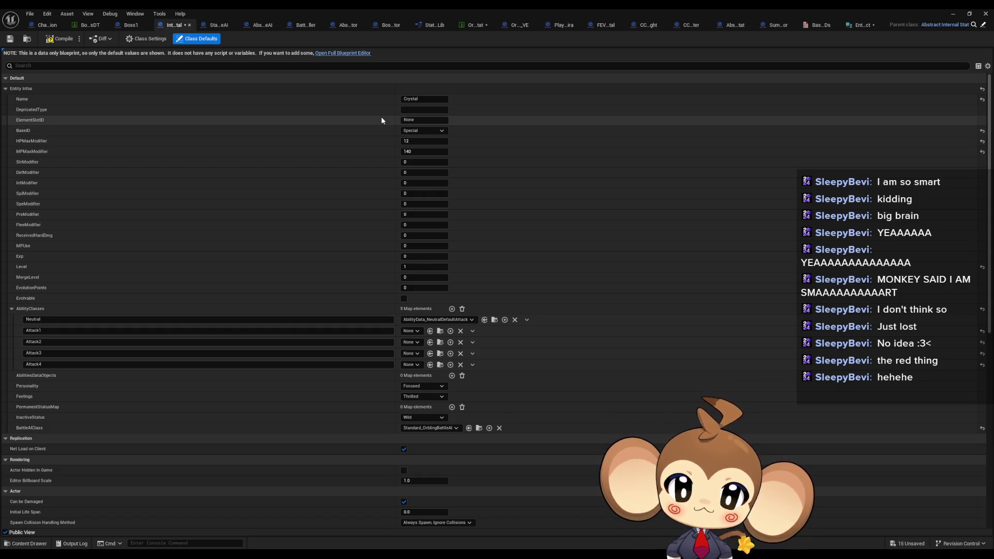
pyautogui.click(421, 99)
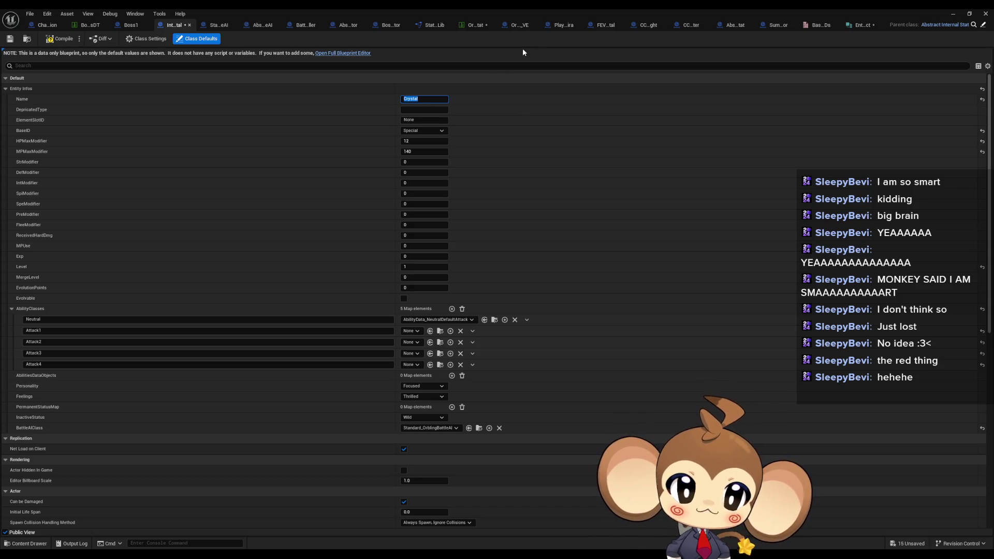
pyautogui.click(468, 25)
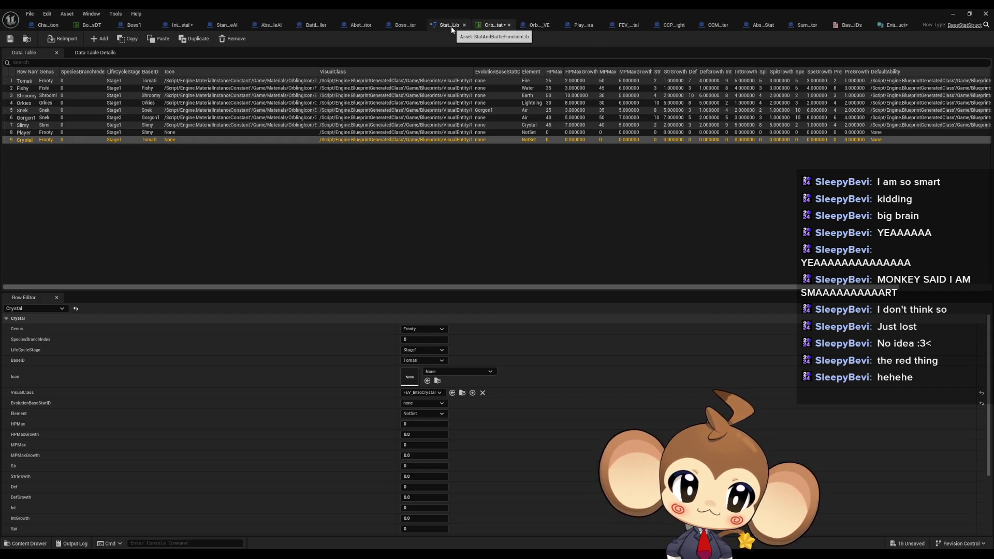
pyautogui.click(803, 30)
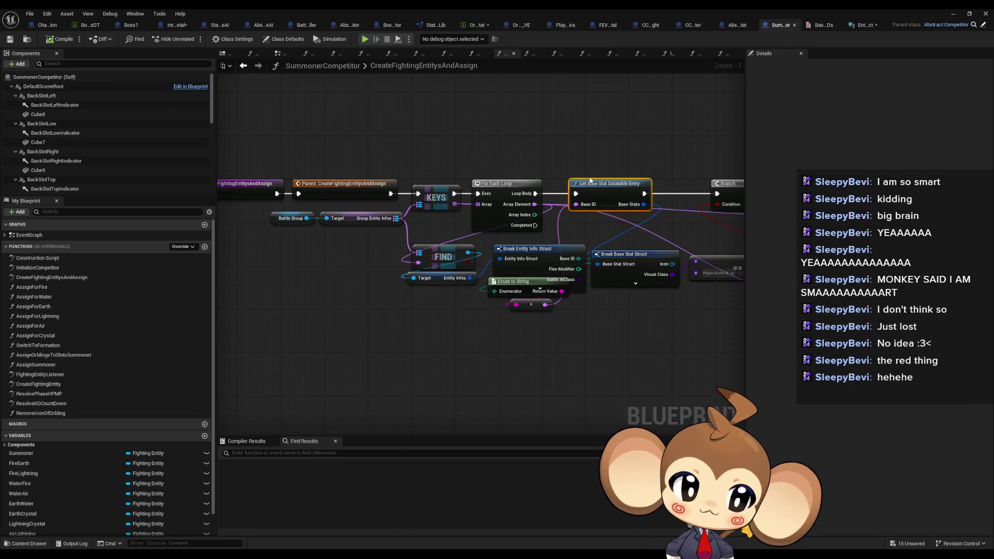
pyautogui.moveTo(591, 180)
pyautogui.mouseDown()
pyautogui.moveTo(557, 204)
pyautogui.moveTo(464, 215)
pyautogui.moveTo(659, 215)
pyautogui.mouseUp()
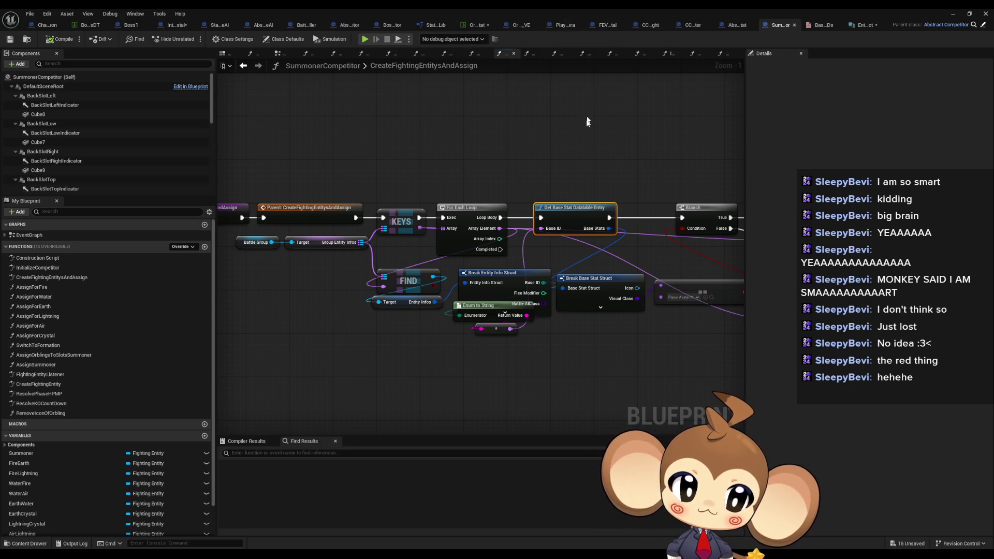
pyautogui.moveTo(587, 121); pyautogui.dragTo(475, 158)
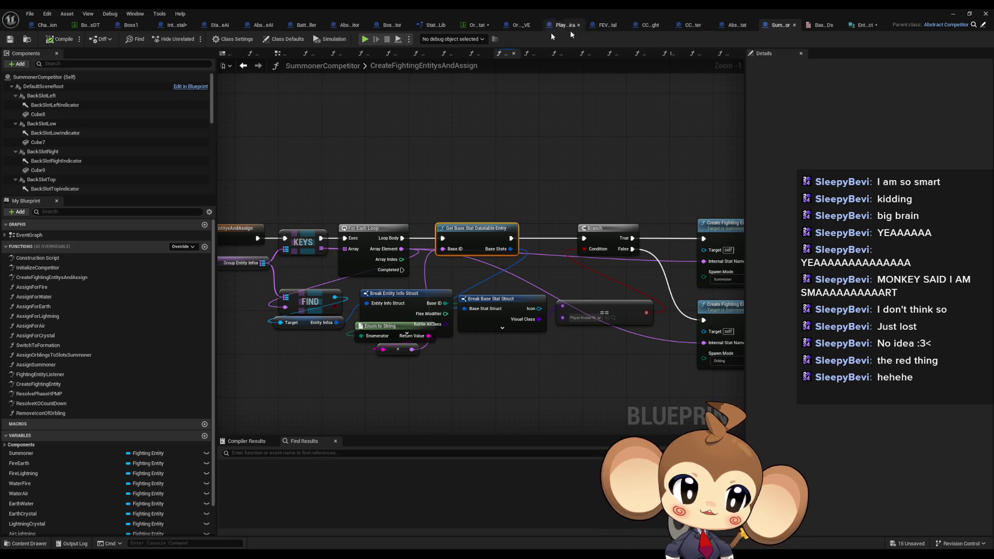
pyautogui.click(304, 25)
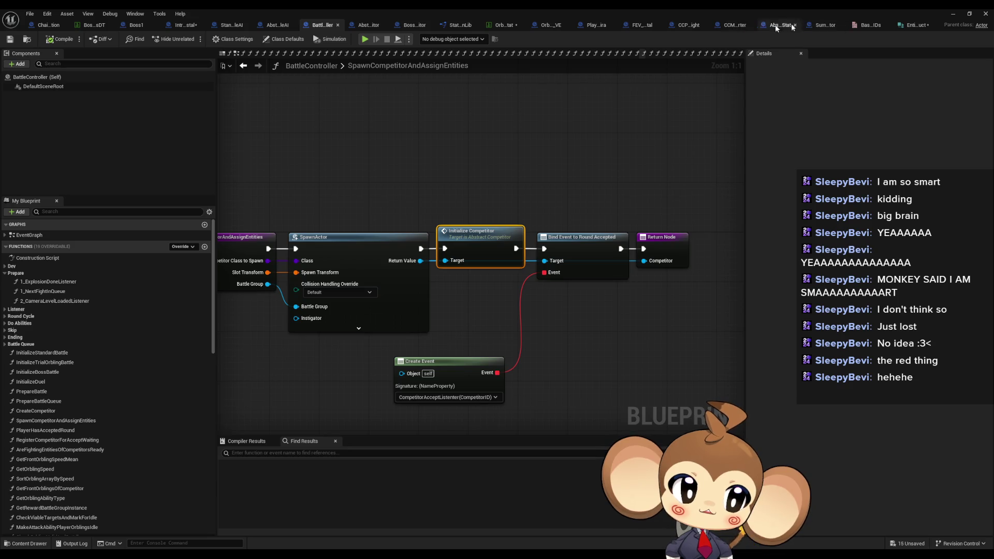
pyautogui.click(823, 26)
pyautogui.moveTo(462, 253)
pyautogui.mouseDown()
pyautogui.moveTo(532, 234)
pyautogui.moveTo(523, 253)
pyautogui.moveTo(538, 243)
pyautogui.moveTo(413, 231)
pyautogui.mouseUp()
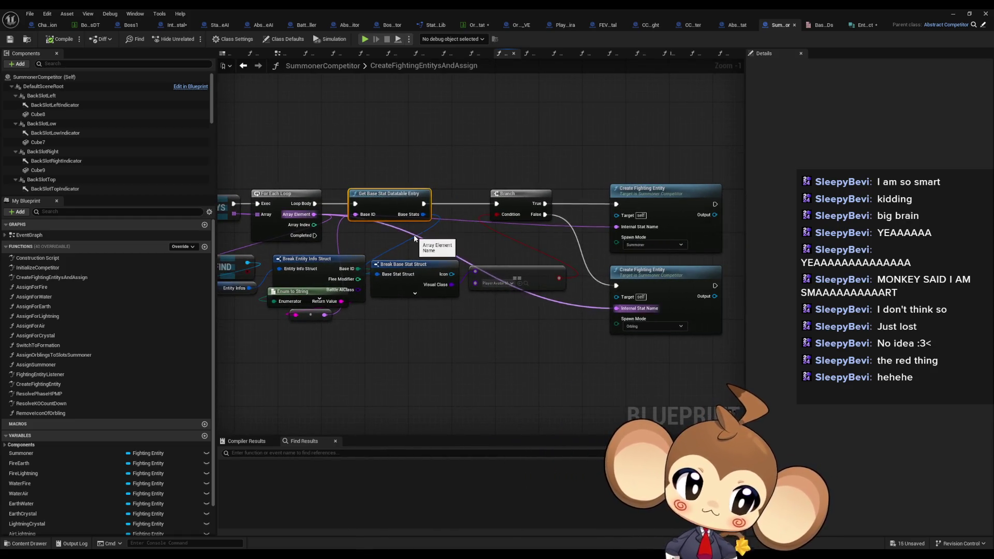
pyautogui.moveTo(315, 239)
pyautogui.mouseDown()
pyautogui.moveTo(541, 224)
pyautogui.moveTo(456, 218)
pyautogui.mouseUp()
pyautogui.doubleClick(531, 198)
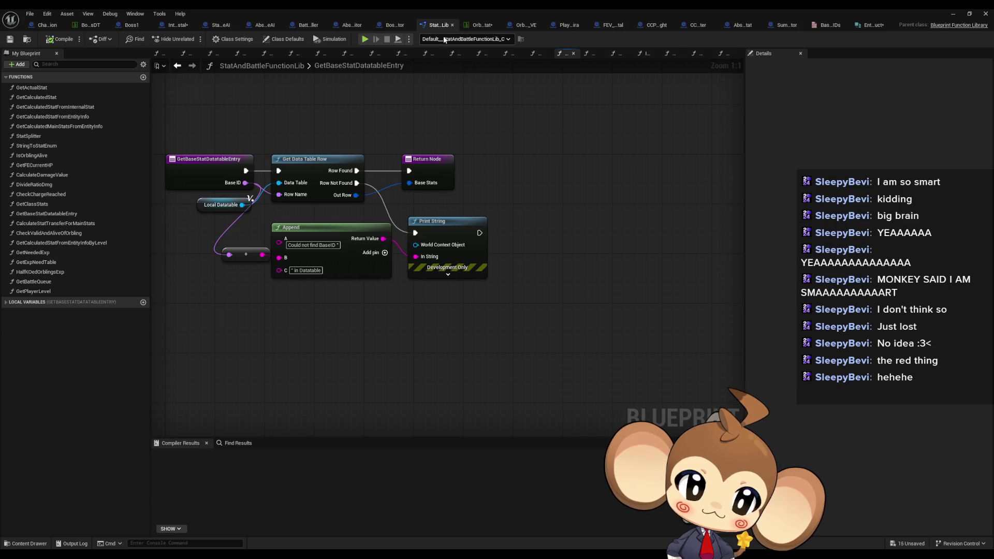
# Step: Look at the OrblingSlimy_VE tab and close the PlayerAvatarMira blueprint
pyautogui.click(524, 26)
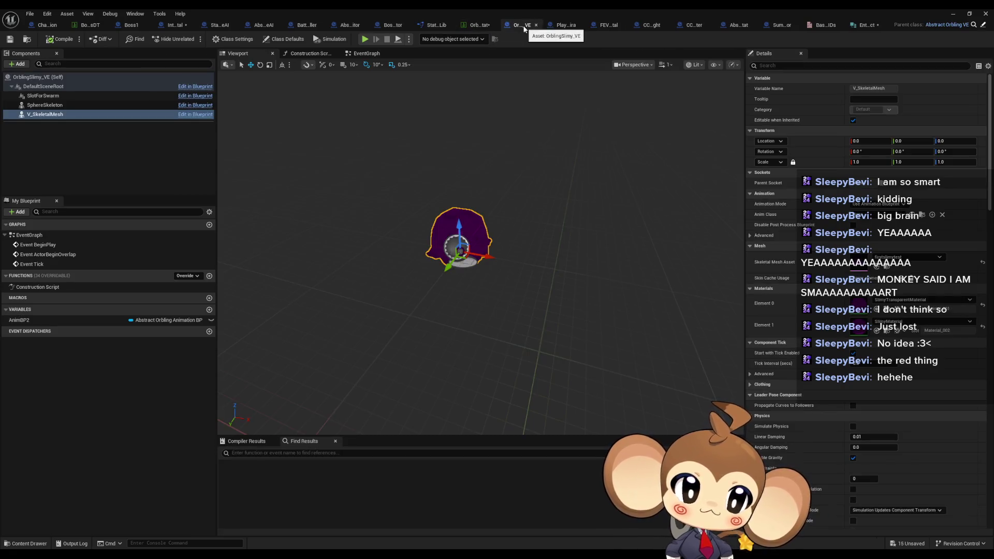
pyautogui.click(564, 26)
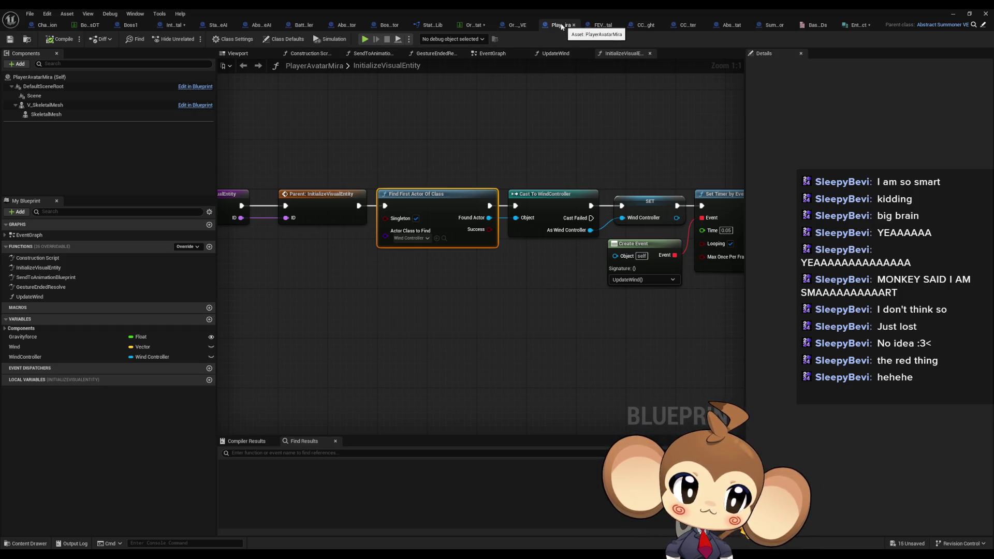
pyautogui.middleClick(562, 26)
# Step: Browse the CCP_BossFight and StartCCM graphs, then return to the level editor
pyautogui.click(635, 27)
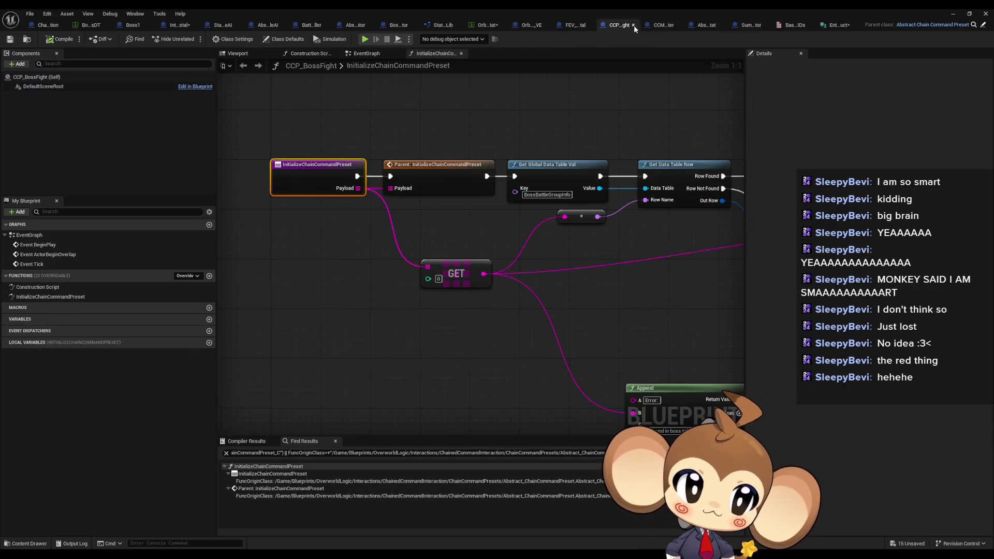
pyautogui.click(654, 27)
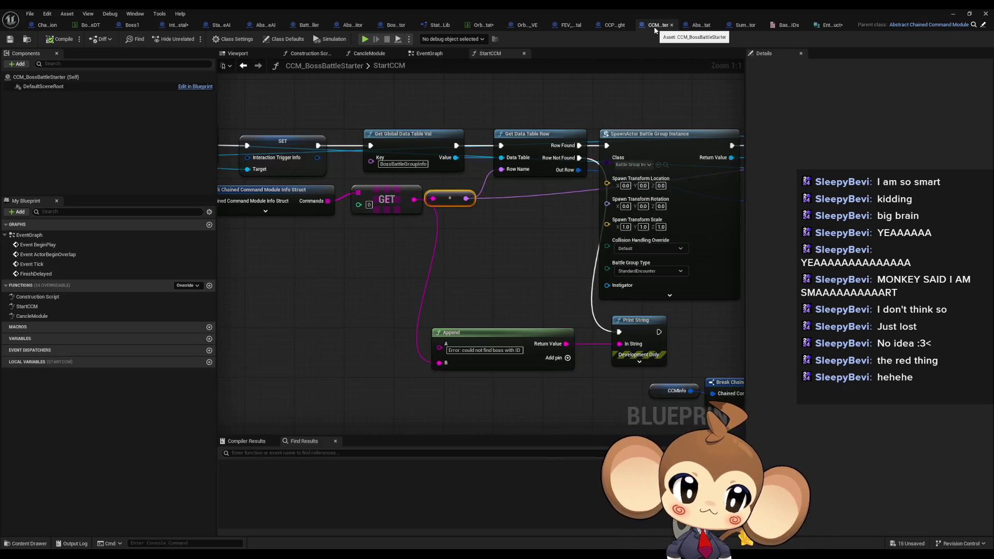
pyautogui.scroll(-3, 436, 262)
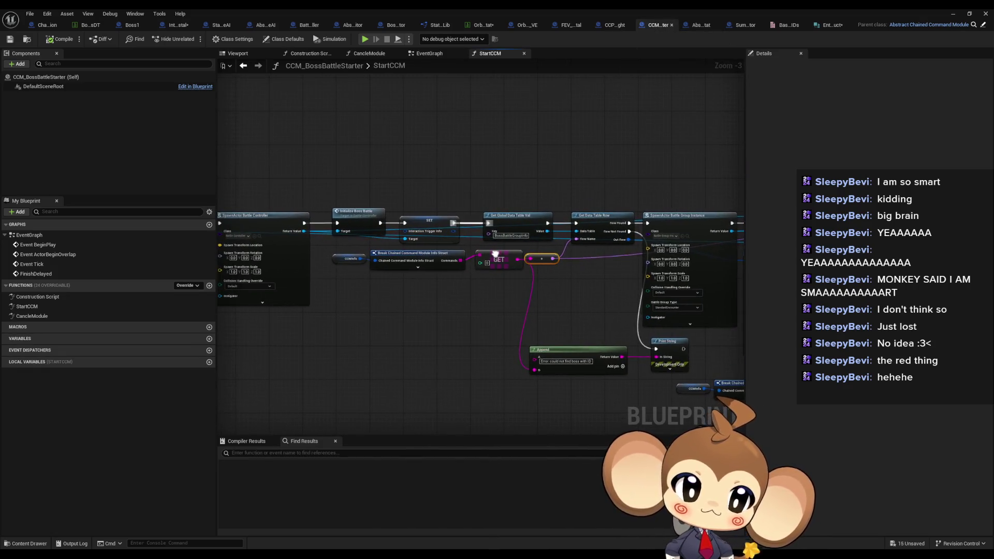
pyautogui.moveTo(436, 262)
pyautogui.mouseDown()
pyautogui.moveTo(315, 256)
pyautogui.moveTo(530, 239)
pyautogui.moveTo(600, 220)
pyautogui.mouseUp()
pyautogui.click(305, 25)
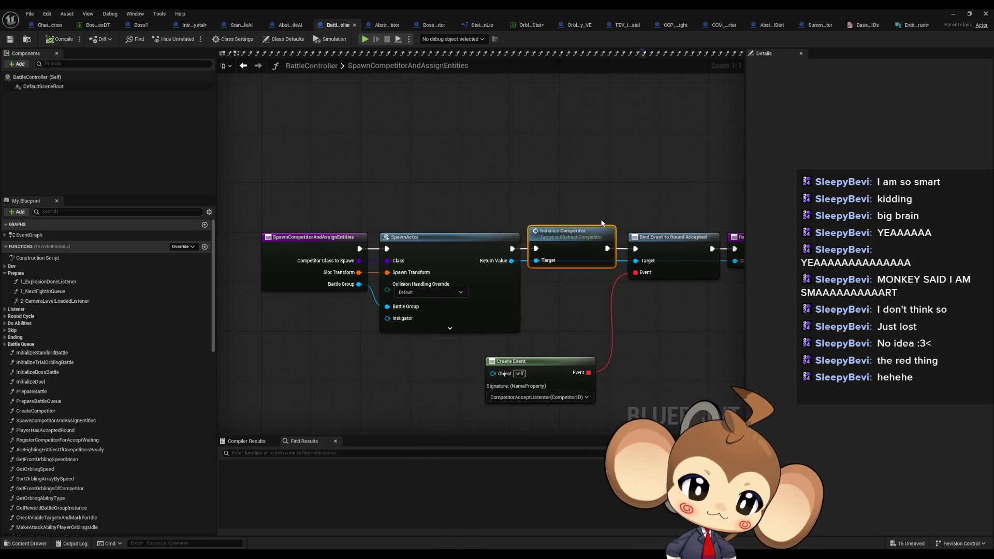
pyautogui.click(953, 14)
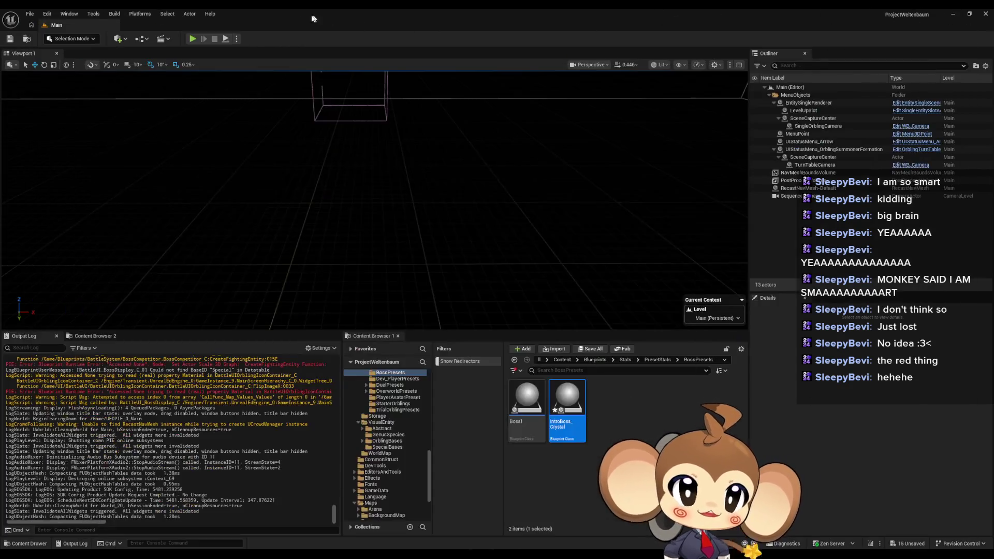
# Step: Start Play In Editor and wait for the BattleController breakpoint
pyautogui.click(193, 39)
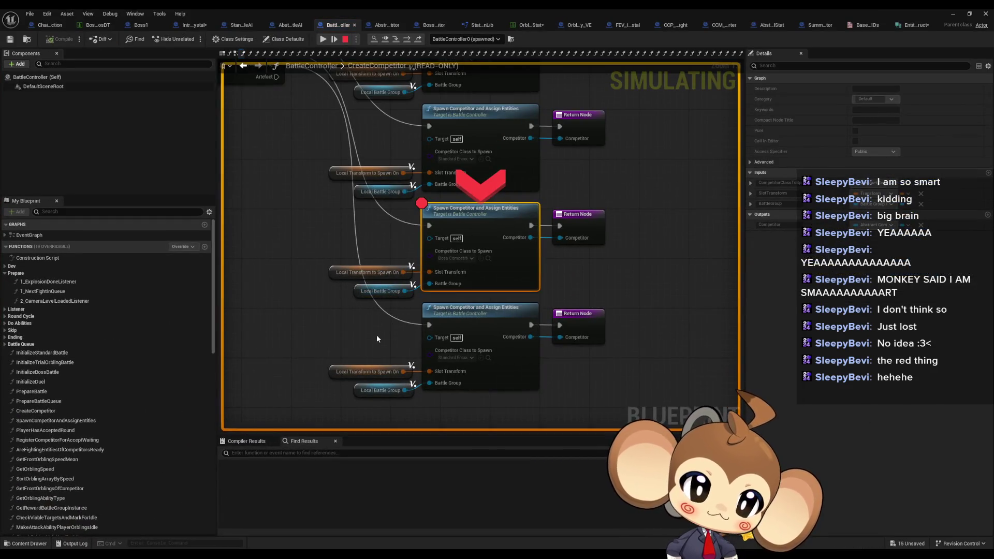
# Step: Step from SpawnCompetitorAndAssignEntities through InitializeCompetitor into CreateFightingEntity
pyautogui.moveTo(381, 335); pyautogui.dragTo(410, 352)
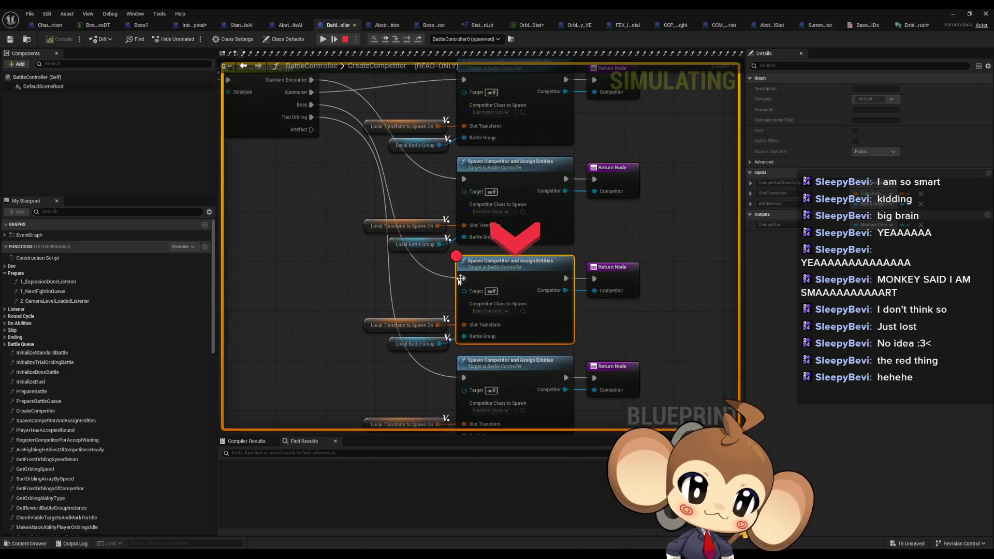
pyautogui.click(408, 39)
pyautogui.click(409, 39)
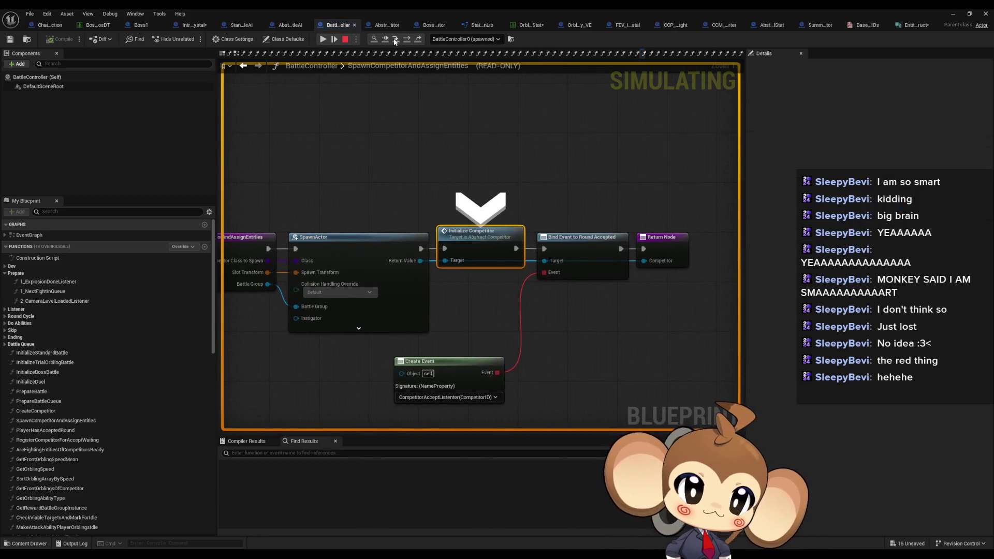
pyautogui.click(407, 40)
pyautogui.click(406, 40)
pyautogui.click(407, 40)
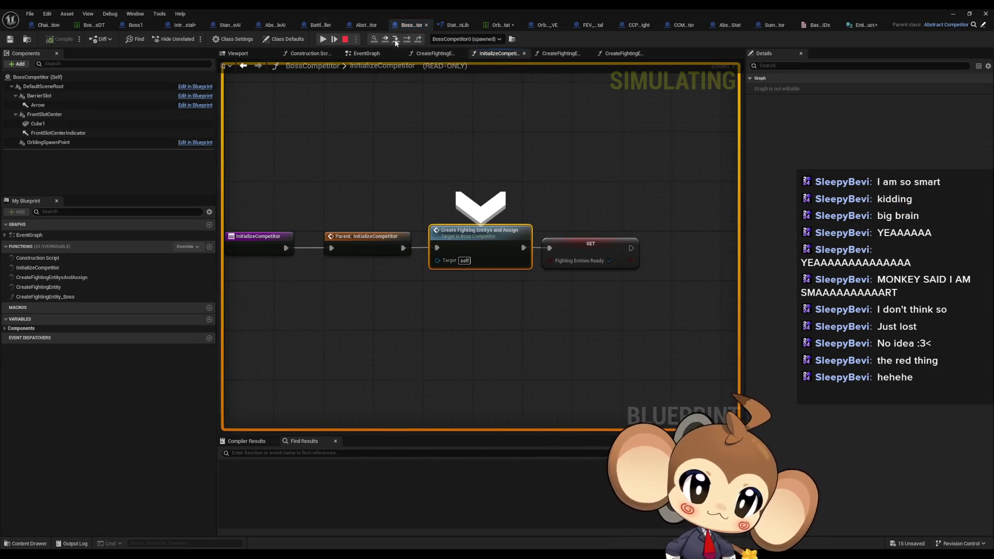
pyautogui.click(407, 41)
pyautogui.click(407, 40)
pyautogui.click(407, 40)
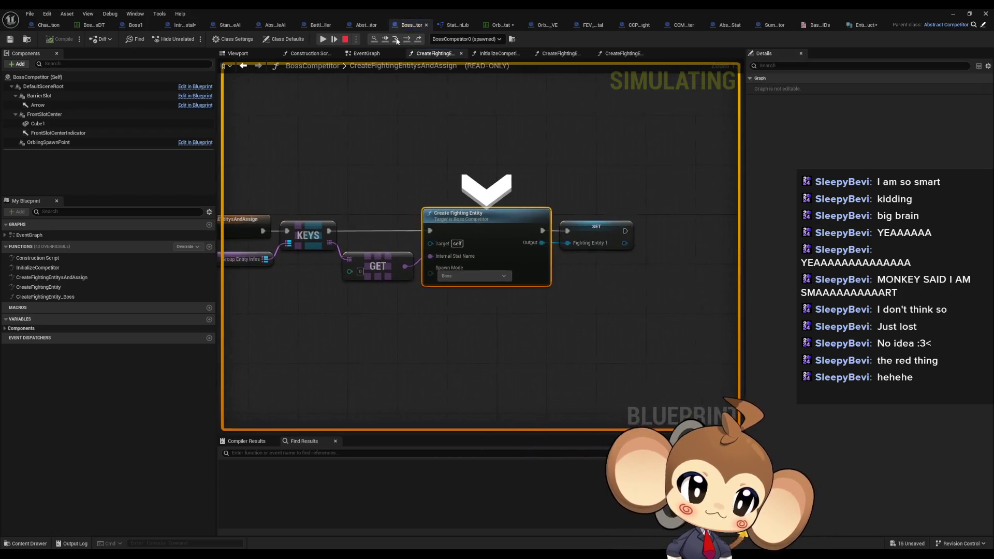
pyautogui.click(407, 40)
# Step: Step through CreateFightingEntity_Boss past both Branches to Get Base Stat Datatable Entry, then stop
pyautogui.click(406, 40)
pyautogui.click(406, 41)
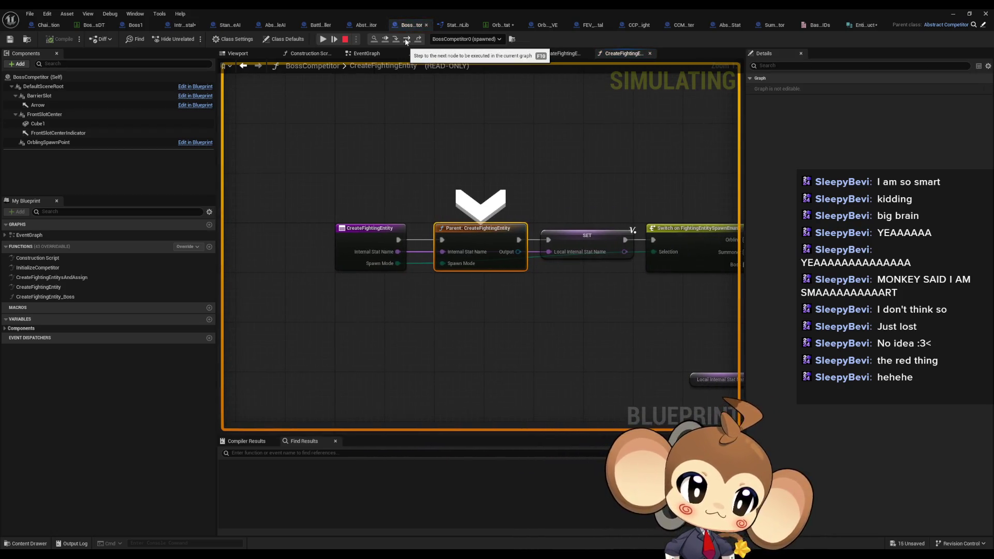
pyautogui.click(407, 40)
pyautogui.moveTo(369, 295)
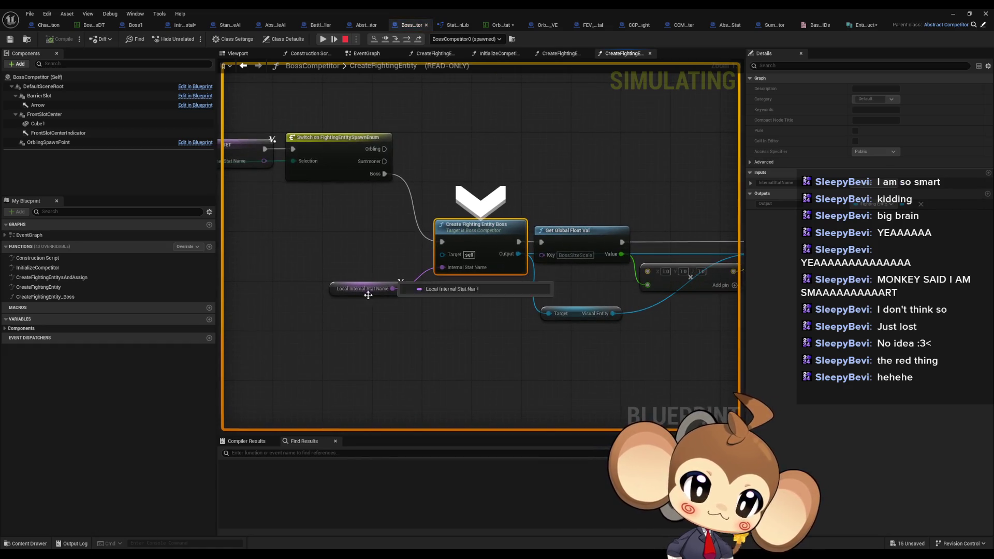
pyautogui.click(406, 41)
pyautogui.click(406, 40)
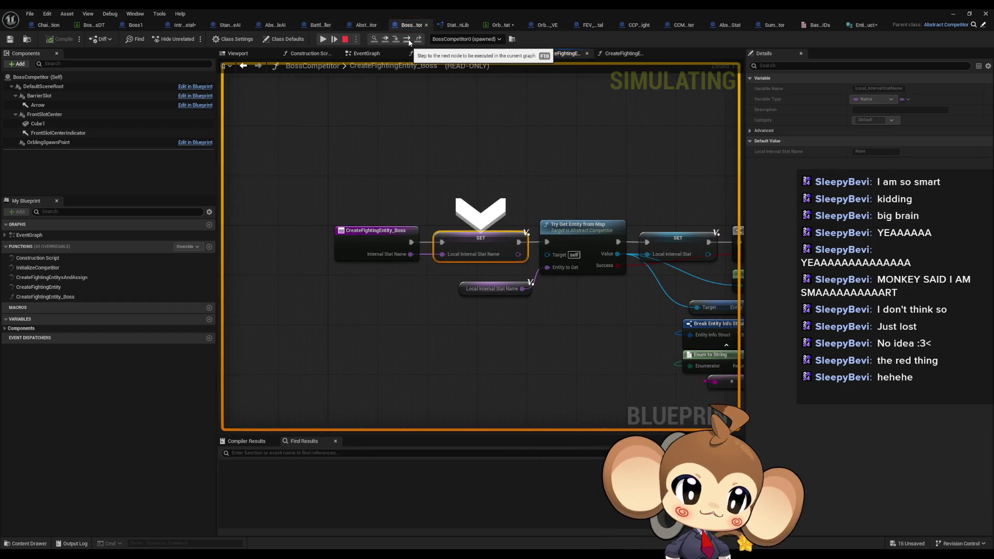
pyautogui.click(408, 40)
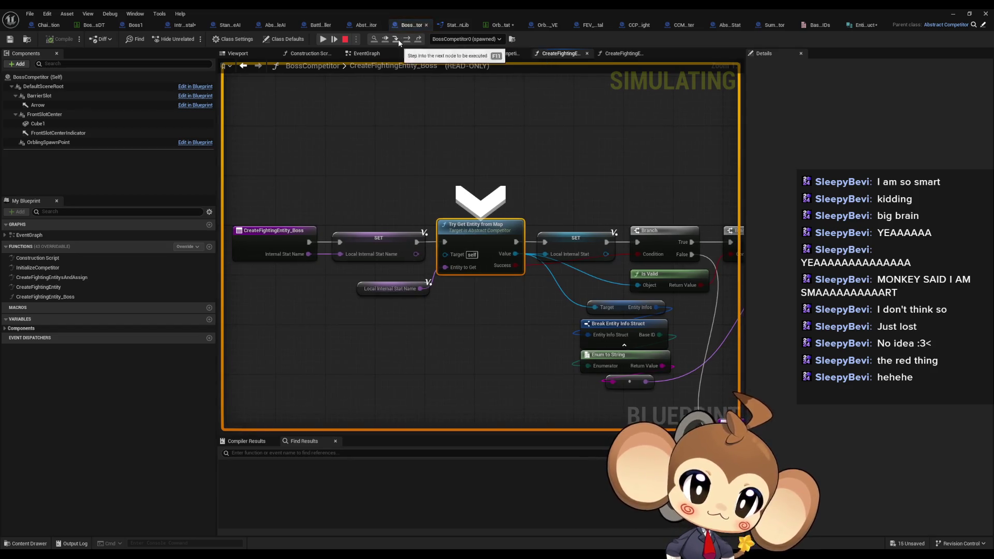
pyautogui.click(407, 41)
pyautogui.click(406, 40)
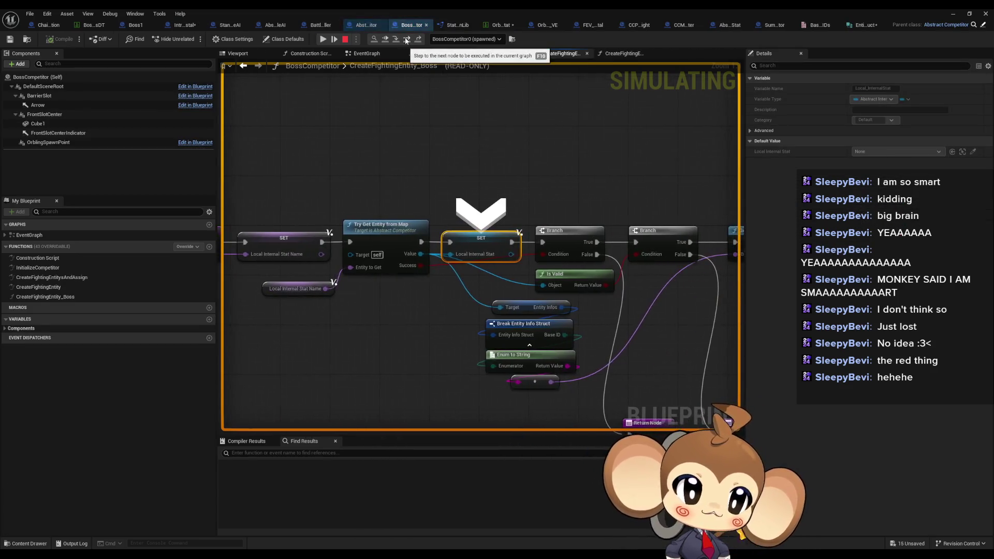
pyautogui.click(406, 41)
pyautogui.click(406, 41)
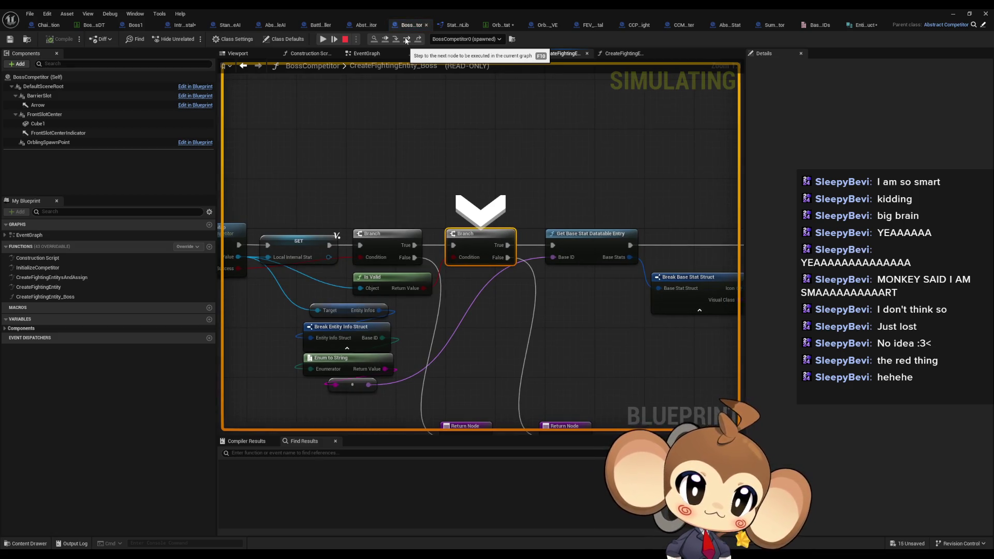
pyautogui.click(406, 41)
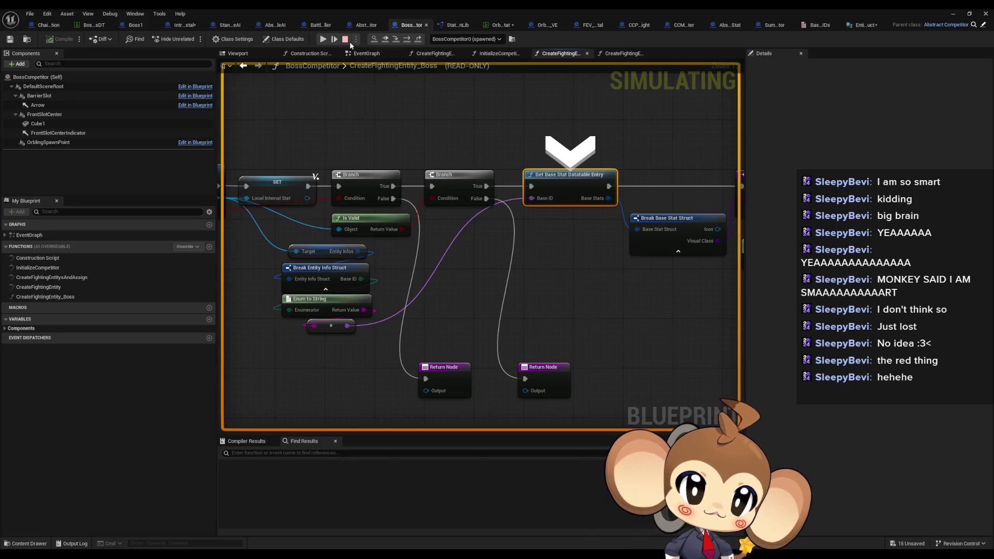
pyautogui.press('Escape')
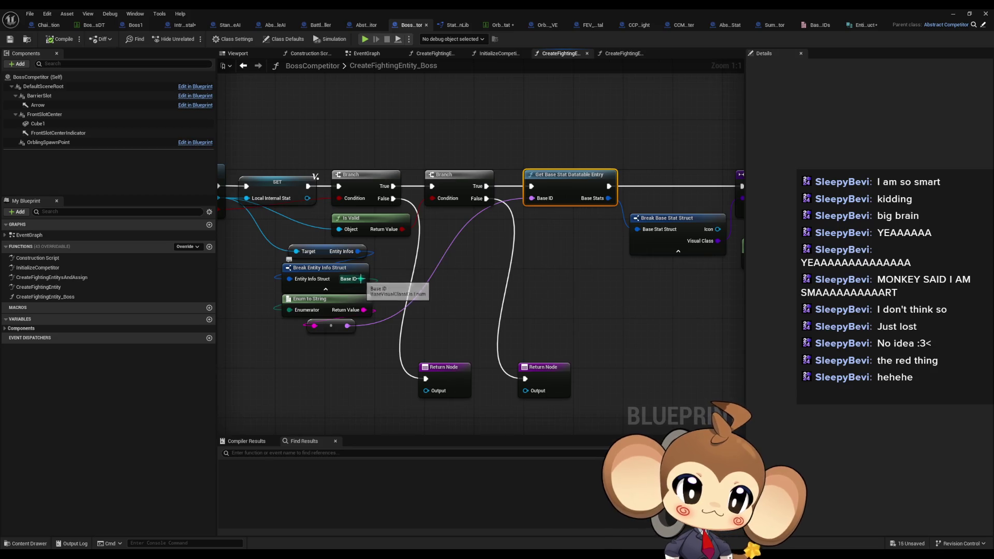
# Step: Compare Base ID != Special and feed the result into a new Branch
pyautogui.moveTo(361, 278); pyautogui.dragTo(432, 289)
pyautogui.write('!')
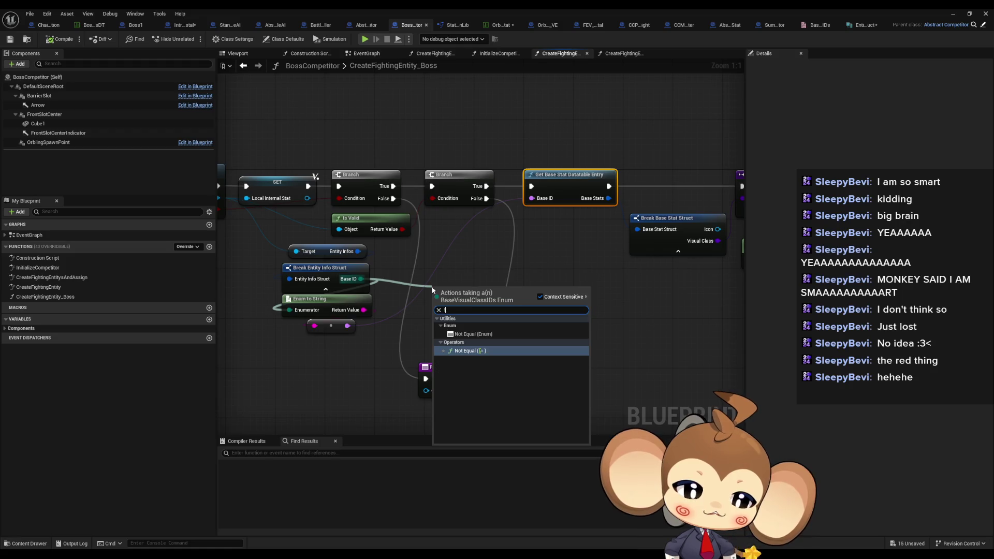
pyautogui.write('=')
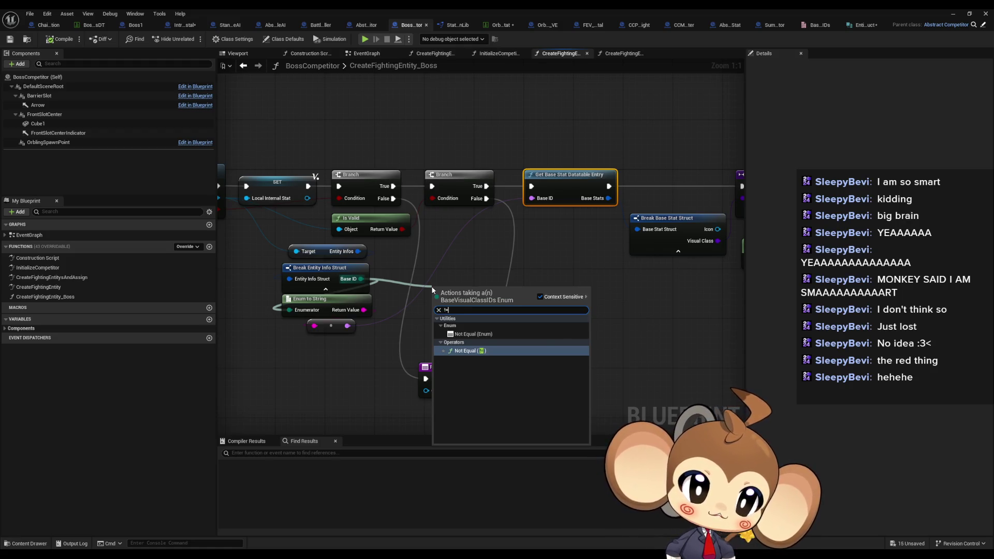
pyautogui.press('Return')
pyautogui.click(483, 302)
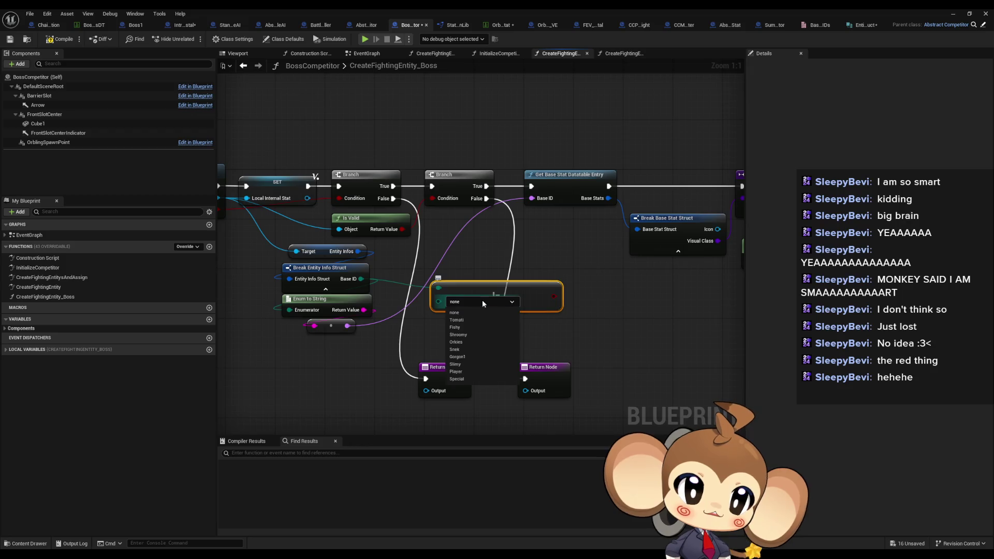
pyautogui.click(477, 378)
pyautogui.moveTo(554, 296); pyautogui.dragTo(586, 299)
pyautogui.click(625, 305)
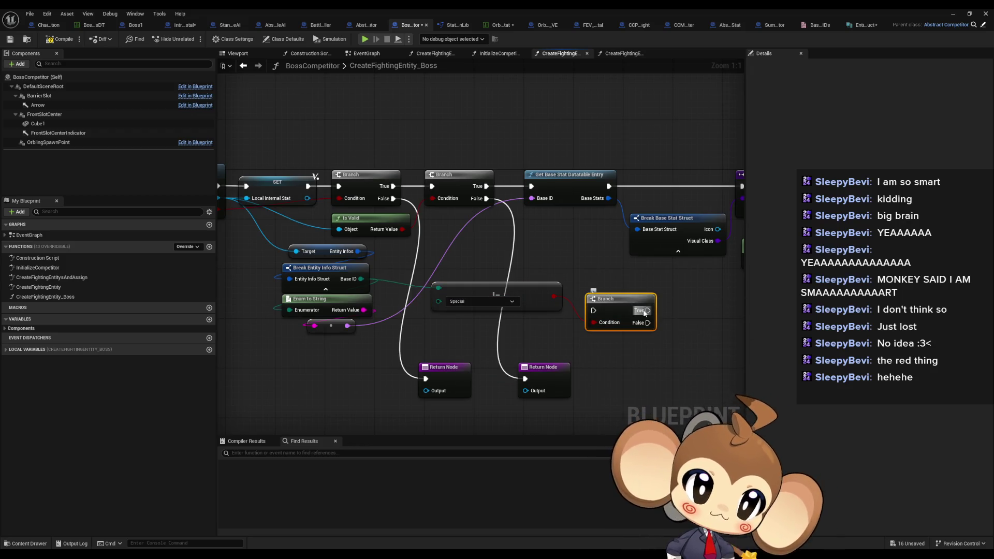
# Step: Wire the Branch's True path to Get Base Stat Datatable Entry and line up the chain
pyautogui.moveTo(648, 311)
pyautogui.mouseDown()
pyautogui.moveTo(530, 205)
pyautogui.moveTo(543, 214)
pyautogui.moveTo(531, 186)
pyautogui.mouseUp()
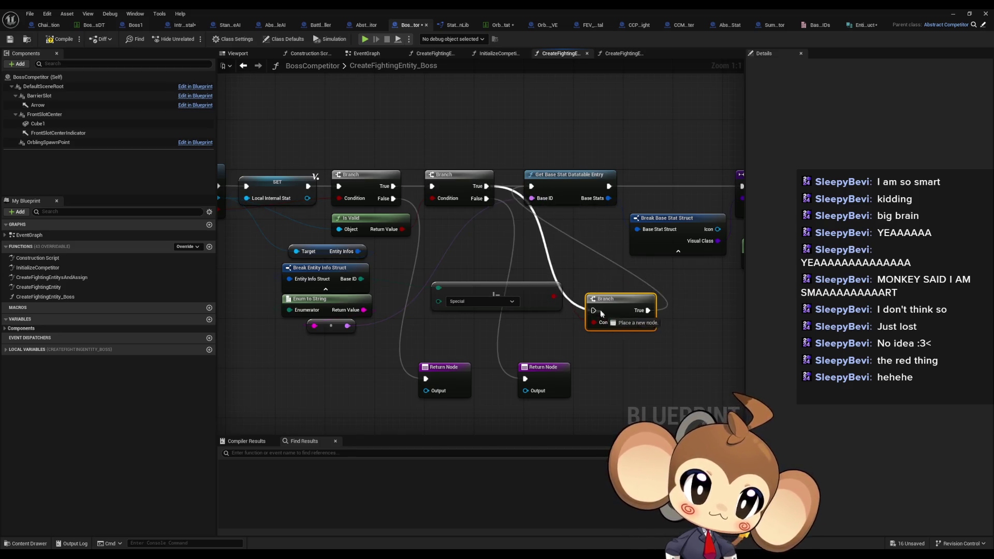
pyautogui.moveTo(288, 187); pyautogui.dragTo(555, 273)
pyautogui.scroll(-5, 555, 272)
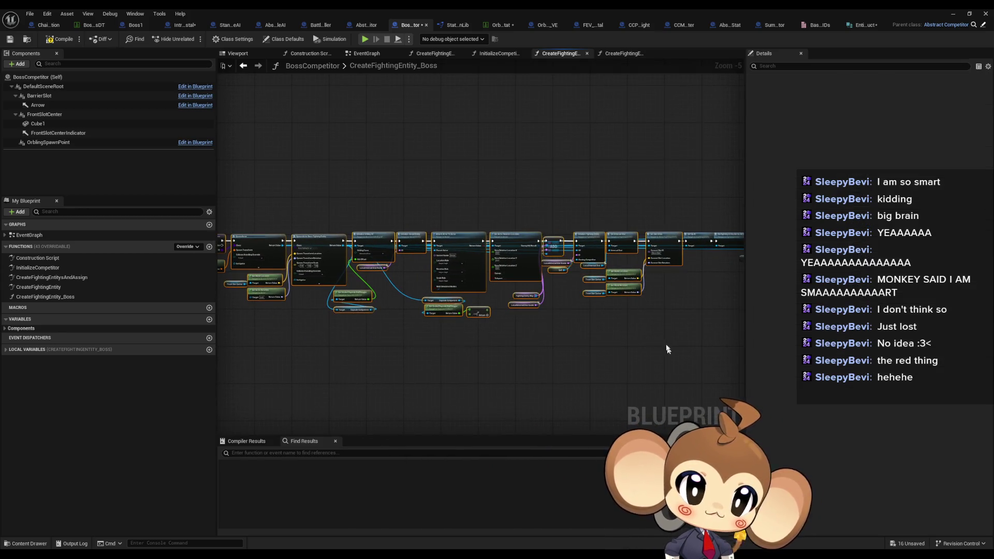
pyautogui.moveTo(300, 264); pyautogui.dragTo(398, 273)
pyautogui.scroll(5, 360, 268)
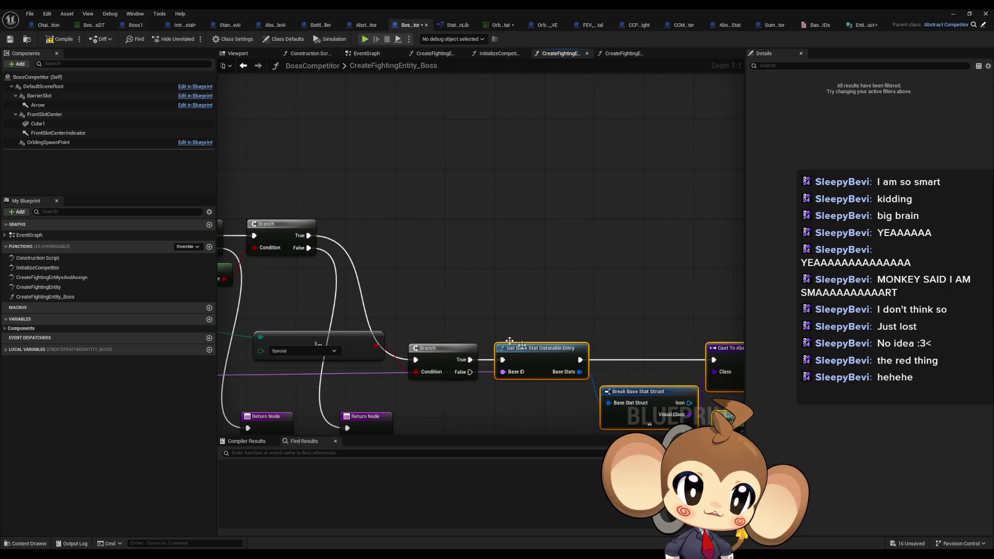
pyautogui.keyDown('ctrl'); pyautogui.click(449, 360); pyautogui.keyUp('ctrl')
pyautogui.moveTo(448, 360)
pyautogui.mouseDown()
pyautogui.moveTo(416, 239)
pyautogui.moveTo(404, 231)
pyautogui.mouseUp()
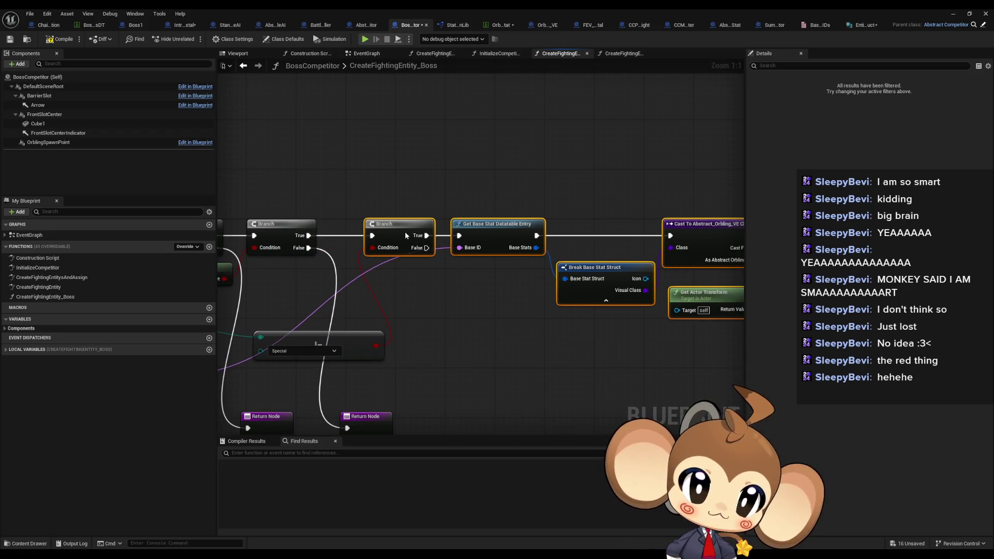
# Step: Duplicate the Get Base Stat Datatable Entry node
pyautogui.click(513, 230)
pyautogui.hotkey('ctrl', 'c')
pyautogui.hotkey('ctrl', 'v')
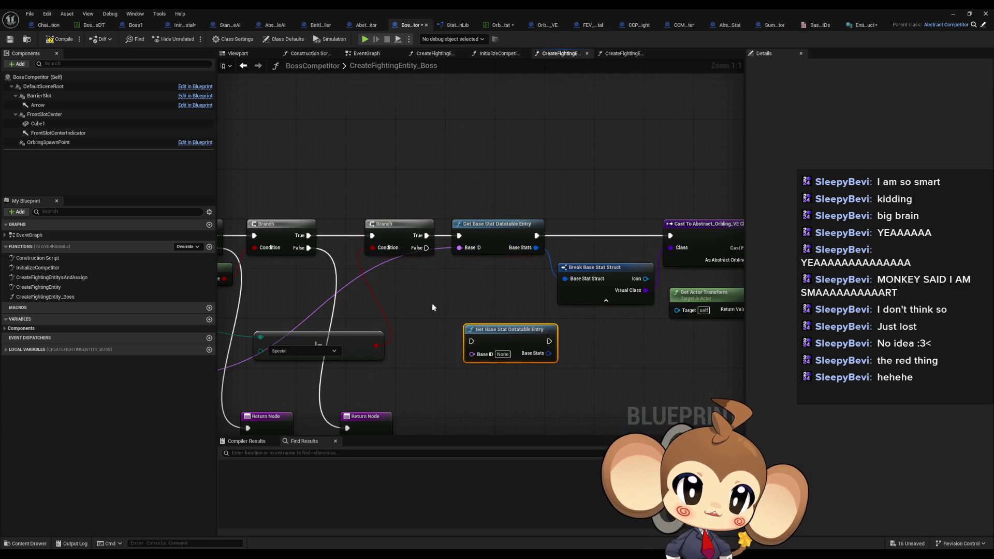
# Step: Expose Name on Break Entity Info Struct and wire it into the duplicate lookup's Base ID
pyautogui.moveTo(416, 310); pyautogui.dragTo(560, 270)
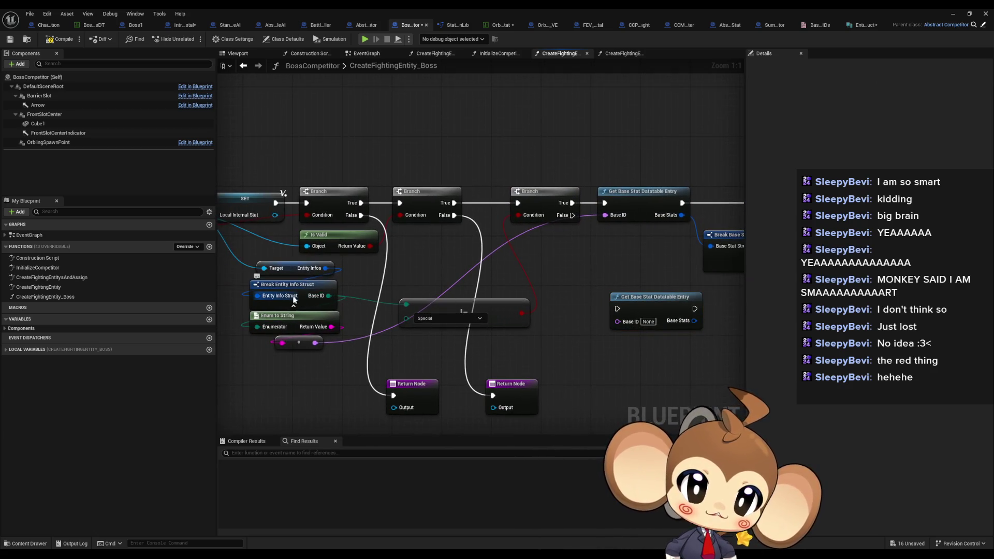
pyautogui.click(300, 287)
pyautogui.click(855, 99)
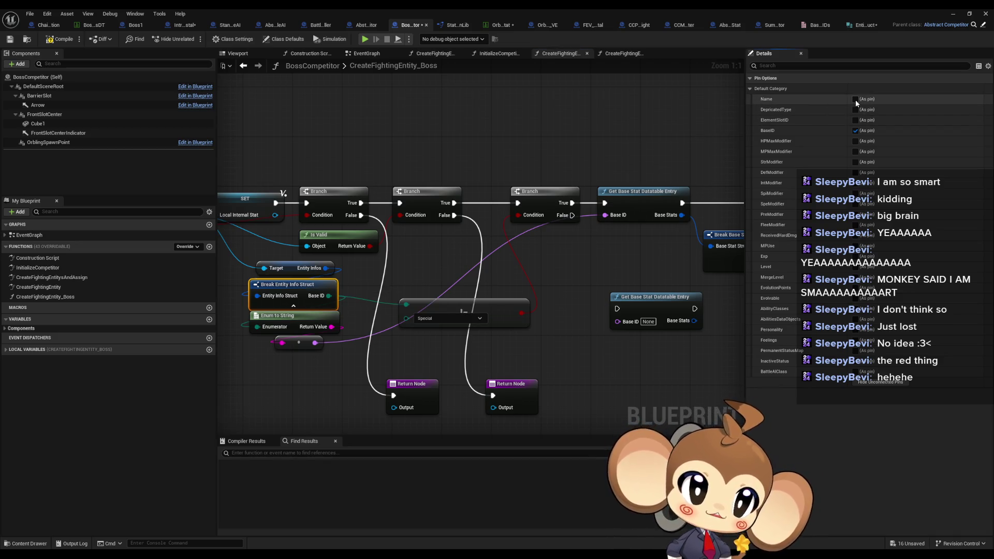
pyautogui.click(321, 380)
pyautogui.moveTo(234, 331); pyautogui.dragTo(297, 351)
pyautogui.click(352, 282)
pyautogui.moveTo(329, 295)
pyautogui.mouseDown()
pyautogui.moveTo(645, 327)
pyautogui.moveTo(632, 321)
pyautogui.mouseUp()
pyautogui.moveTo(460, 292); pyautogui.dragTo(501, 284)
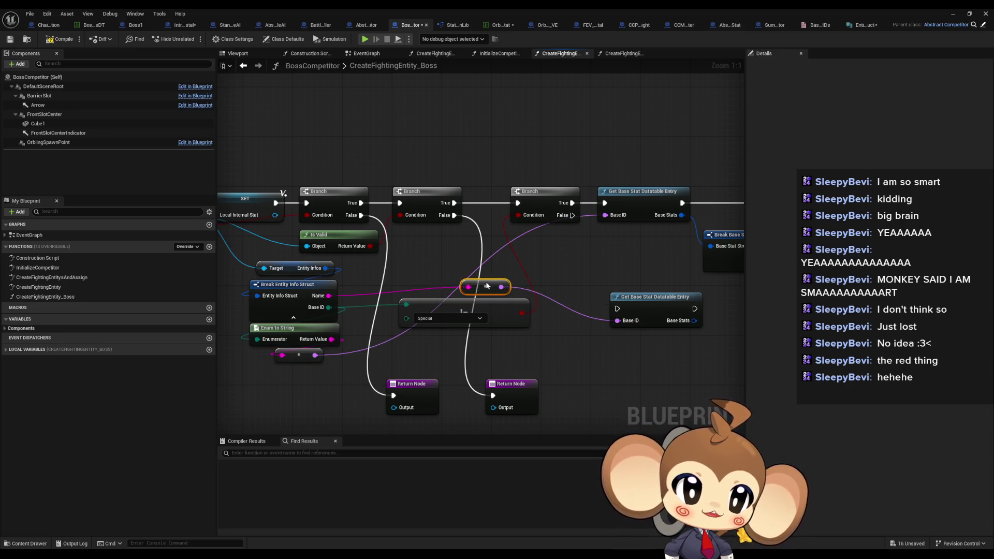
# Step: Connect Branch False to the duplicate lookup and start a wire from its Base Stats
pyautogui.moveTo(572, 215)
pyautogui.mouseDown()
pyautogui.moveTo(617, 309)
pyautogui.moveTo(446, 314)
pyautogui.moveTo(469, 317)
pyautogui.mouseUp()
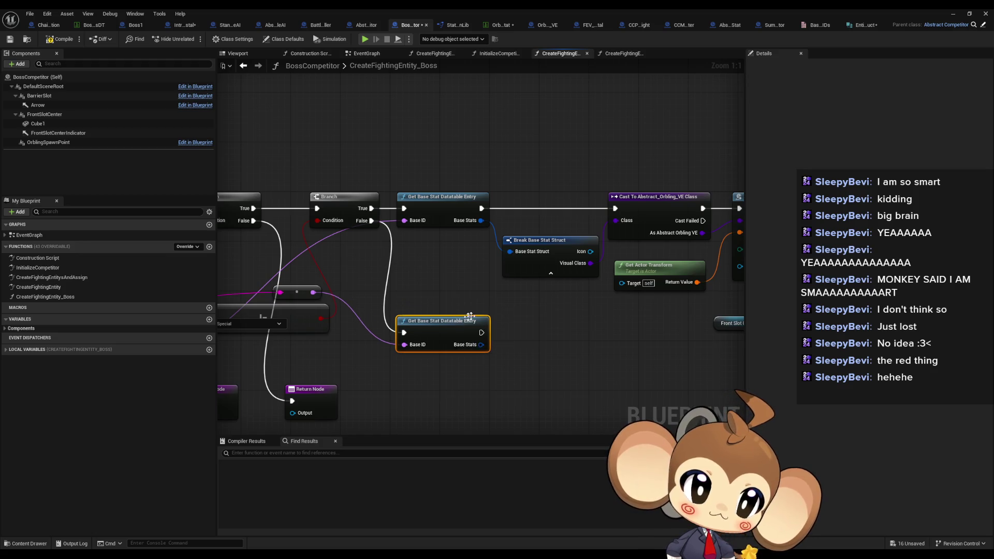
pyautogui.moveTo(569, 327)
pyautogui.mouseDown()
pyautogui.moveTo(512, 356)
pyautogui.moveTo(384, 381)
pyautogui.moveTo(374, 354)
pyautogui.mouseUp()
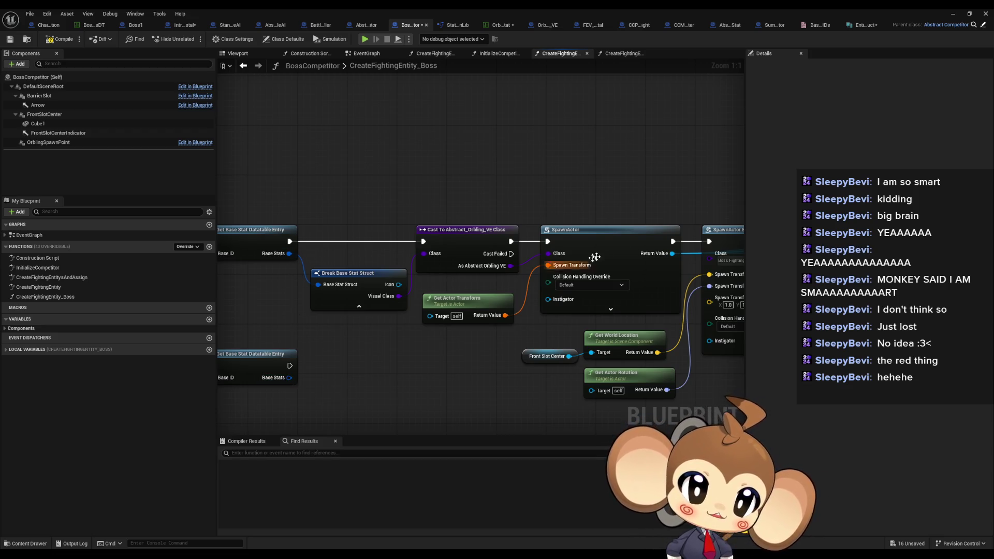
pyautogui.click(314, 277)
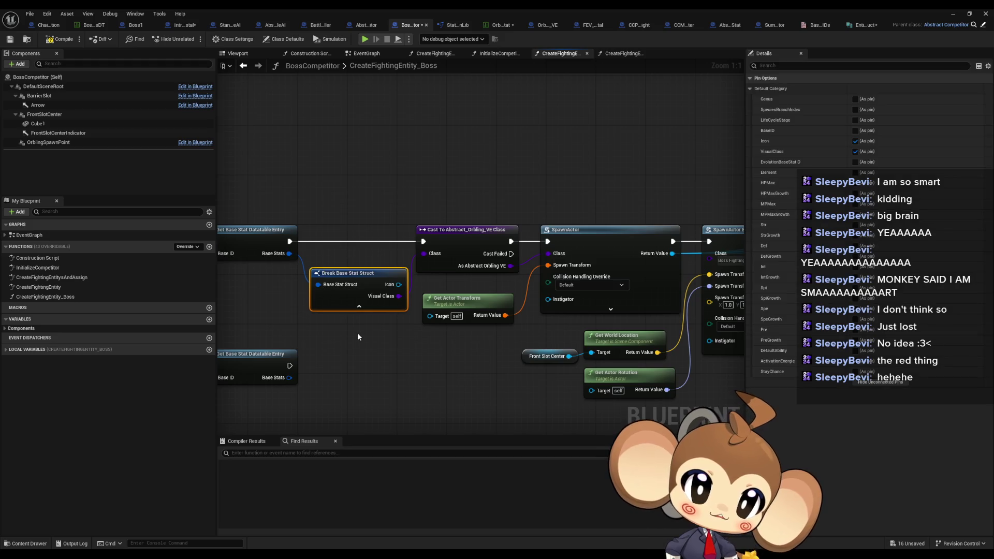
pyautogui.moveTo(463, 322)
pyautogui.mouseDown()
pyautogui.moveTo(399, 317)
pyautogui.moveTo(437, 263)
pyautogui.mouseUp()
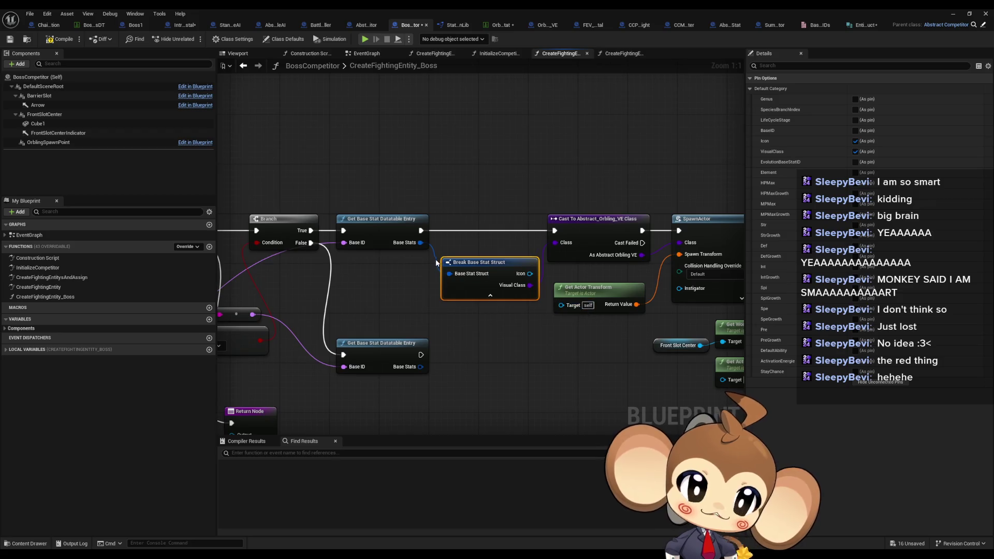
pyautogui.moveTo(419, 368); pyautogui.dragTo(475, 371)
# Step: Promote Base Stats to local variable Local_BaseStats, with SET nodes on both lookup paths
pyautogui.write('local')
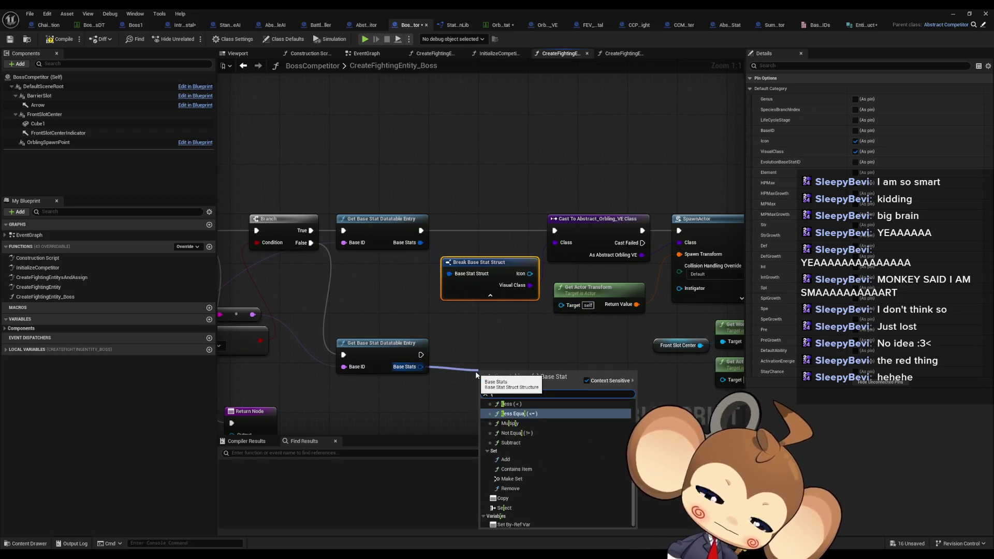
pyautogui.press('Return')
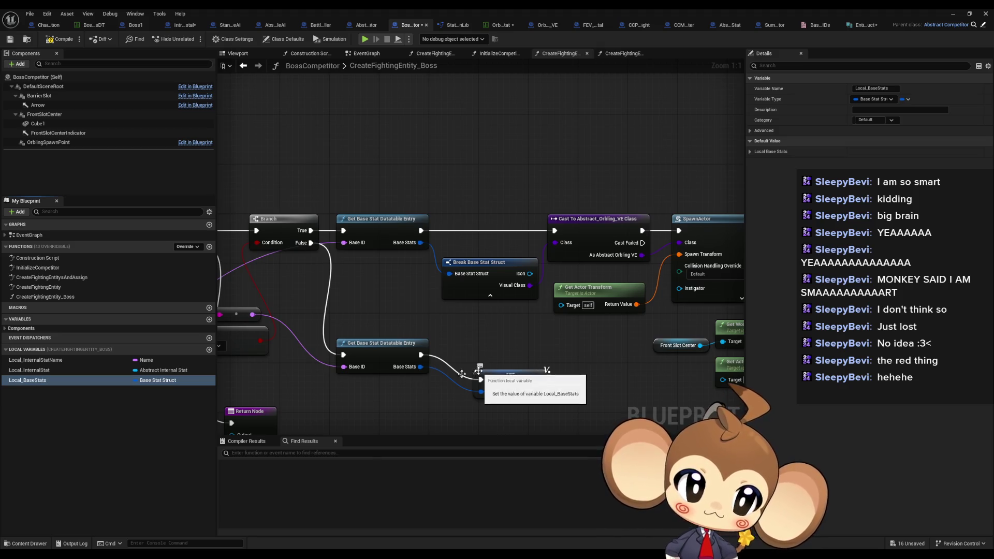
pyautogui.press('Return')
pyautogui.moveTo(431, 147); pyautogui.dragTo(435, 145)
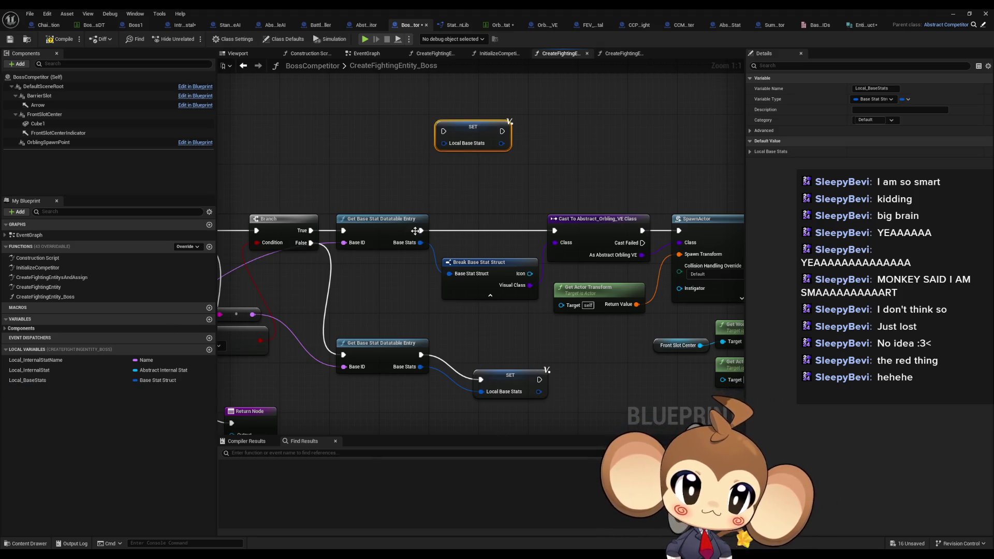
pyautogui.moveTo(421, 242)
pyautogui.mouseDown()
pyautogui.moveTo(430, 258)
pyautogui.moveTo(447, 146)
pyautogui.moveTo(430, 228)
pyautogui.moveTo(421, 231)
pyautogui.mouseUp()
pyautogui.moveTo(502, 131); pyautogui.dragTo(555, 231)
pyautogui.moveTo(554, 230); pyautogui.dragTo(540, 380)
# Step: Feed a Local_BaseStats getter into Break Base Stat Struct and align the SET nodes
pyautogui.moveTo(42, 380); pyautogui.dragTo(450, 273)
pyautogui.click(383, 305)
pyautogui.moveTo(520, 381); pyautogui.dragTo(486, 359)
pyautogui.moveTo(485, 124); pyautogui.dragTo(478, 229)
# Step: Minimise the Blueprint editor and play the game in the editor
pyautogui.click(498, 180)
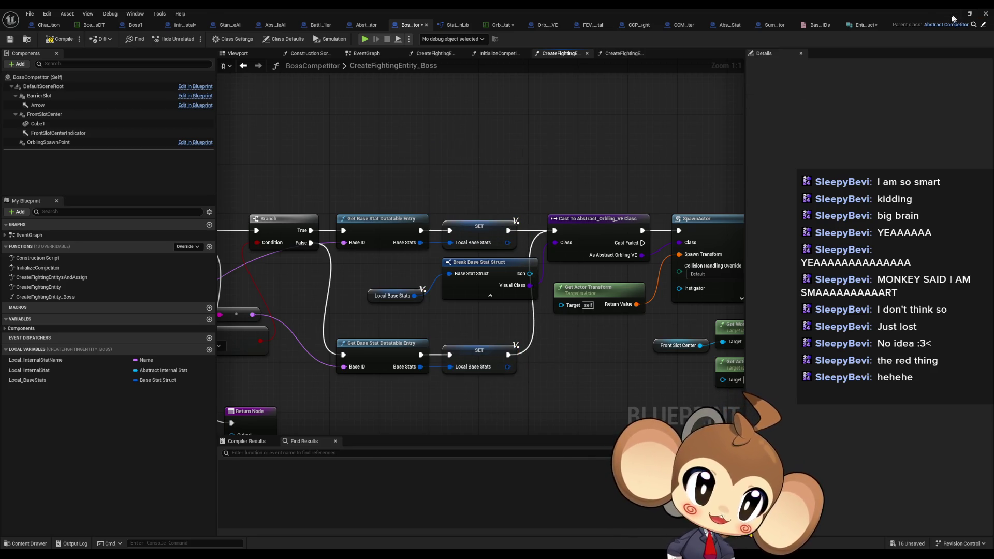
pyautogui.click(953, 14)
pyautogui.click(191, 39)
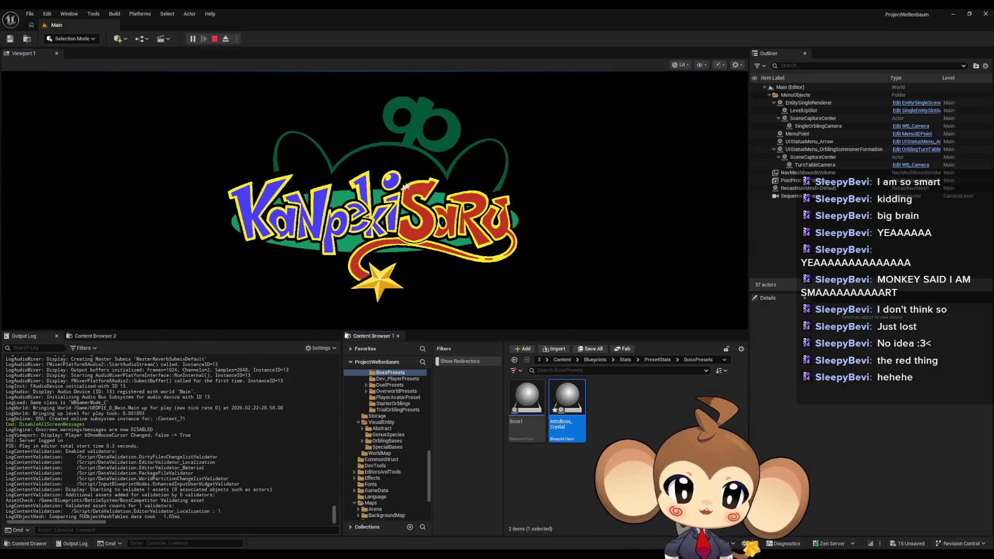
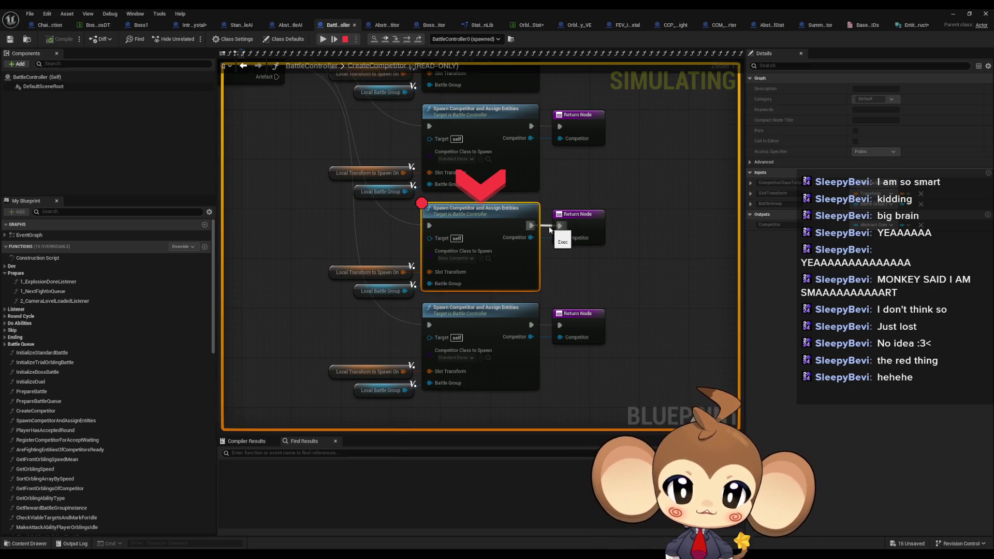
# Step: Remove the Spawn Competitor and Assign Entities breakpoint, resume play, and move the editor aside to watch
pyautogui.rightClick(471, 217)
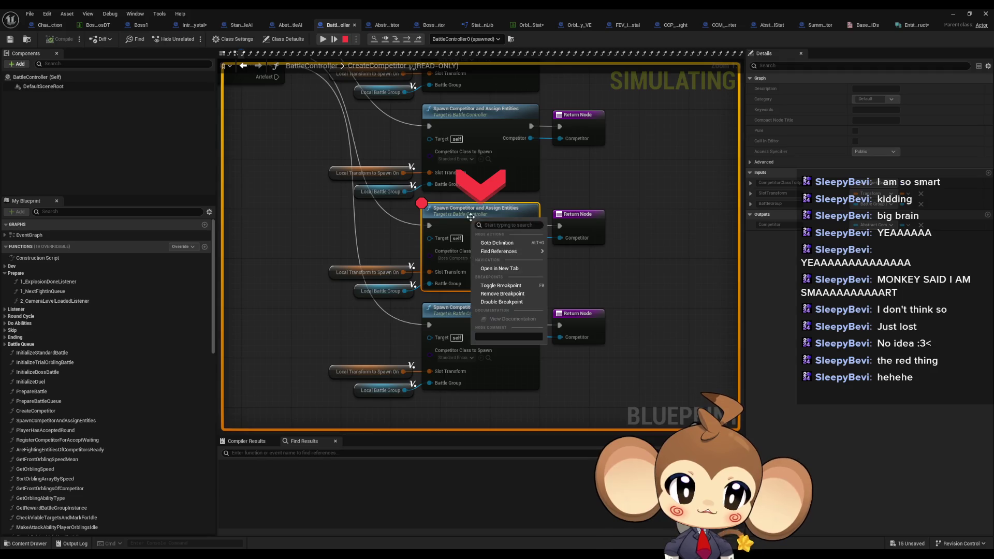
pyautogui.click(502, 294)
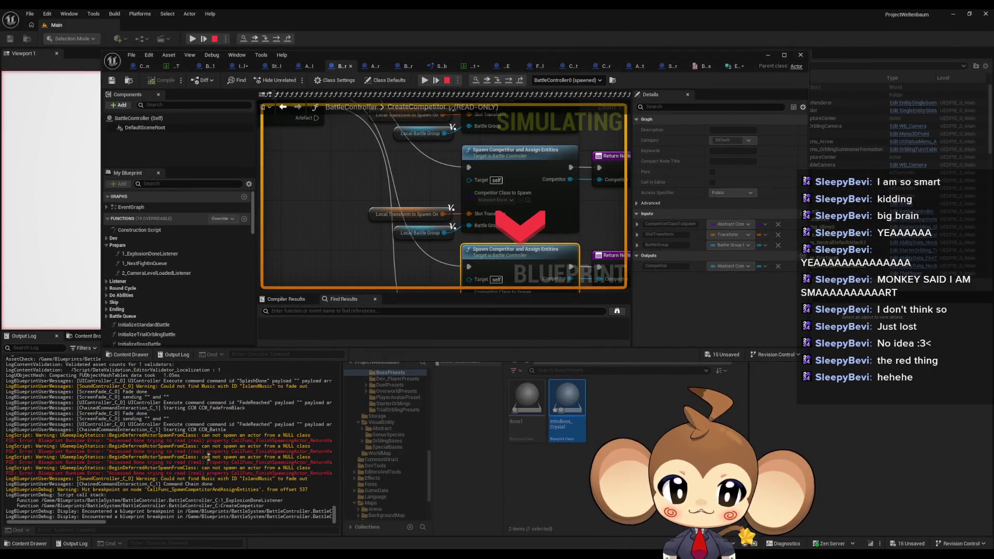
pyautogui.click(425, 80)
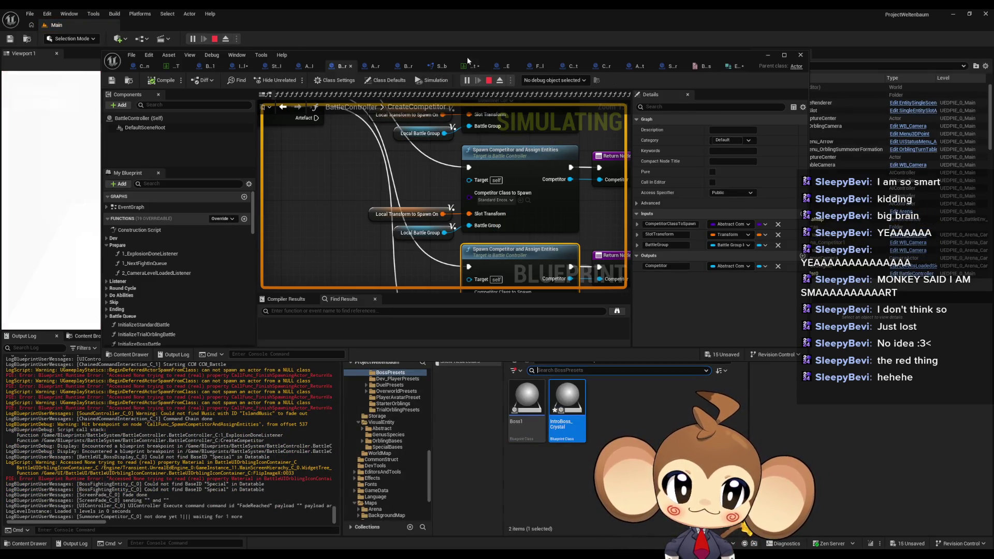
pyautogui.moveTo(467, 57)
pyautogui.mouseDown()
pyautogui.moveTo(714, 203)
pyautogui.moveTo(716, 275)
pyautogui.mouseUp()
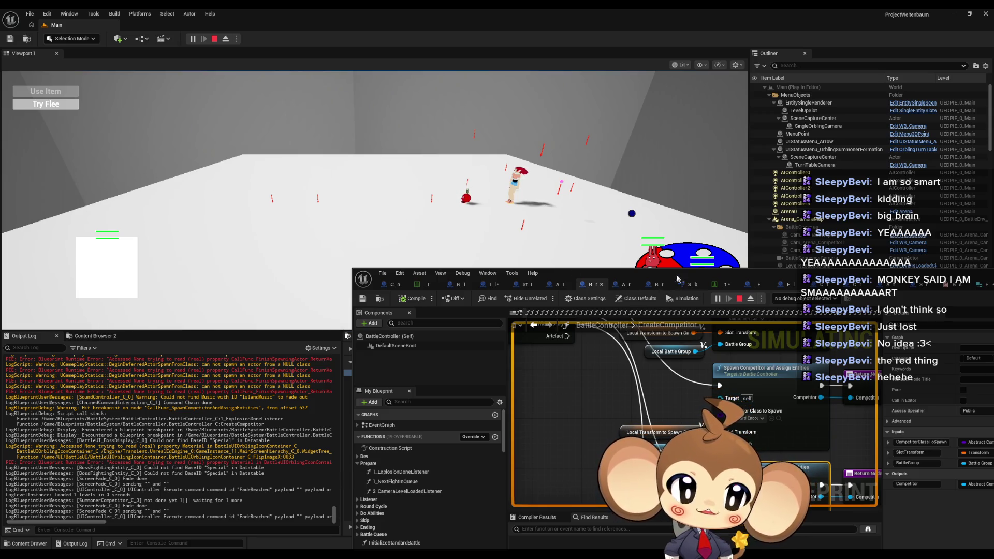
# Step: Stop the play session and jump from the Message Log to the Attach Actor To Actor error node
pyautogui.moveTo(677, 278)
pyautogui.mouseDown()
pyautogui.moveTo(686, 203)
pyautogui.moveTo(509, 160)
pyautogui.moveTo(520, 158)
pyautogui.moveTo(495, 109)
pyautogui.moveTo(493, 123)
pyautogui.moveTo(600, 321)
pyautogui.moveTo(519, 263)
pyautogui.moveTo(491, 447)
pyautogui.mouseUp()
pyautogui.press('Escape')
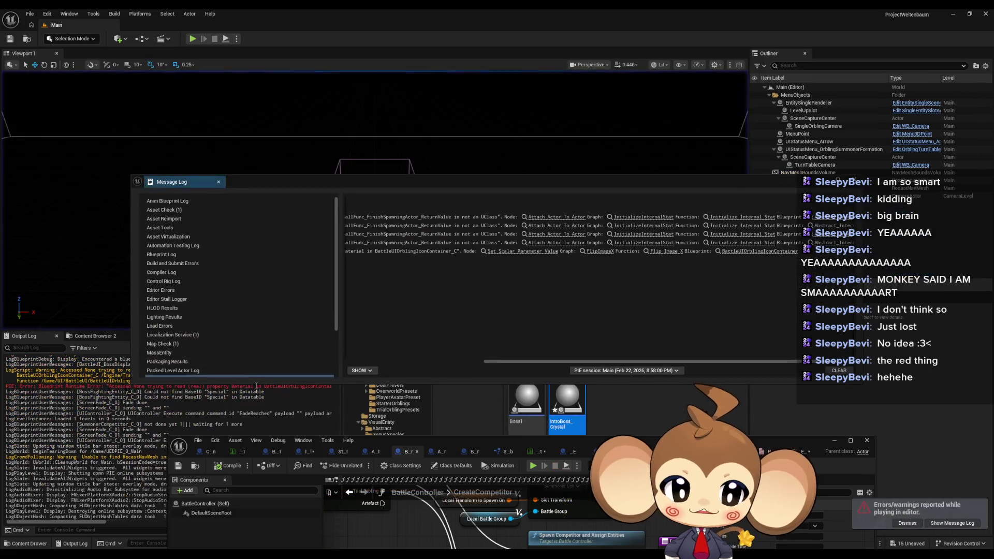
pyautogui.moveTo(527, 362)
pyautogui.mouseDown()
pyautogui.moveTo(391, 364)
pyautogui.moveTo(539, 348)
pyautogui.mouseUp()
pyautogui.click(541, 220)
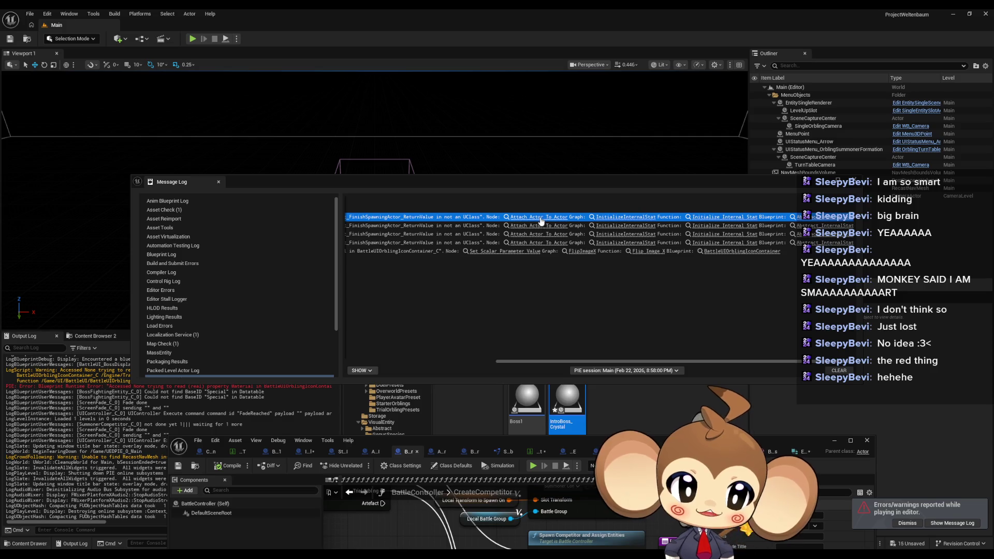
pyautogui.click(541, 220)
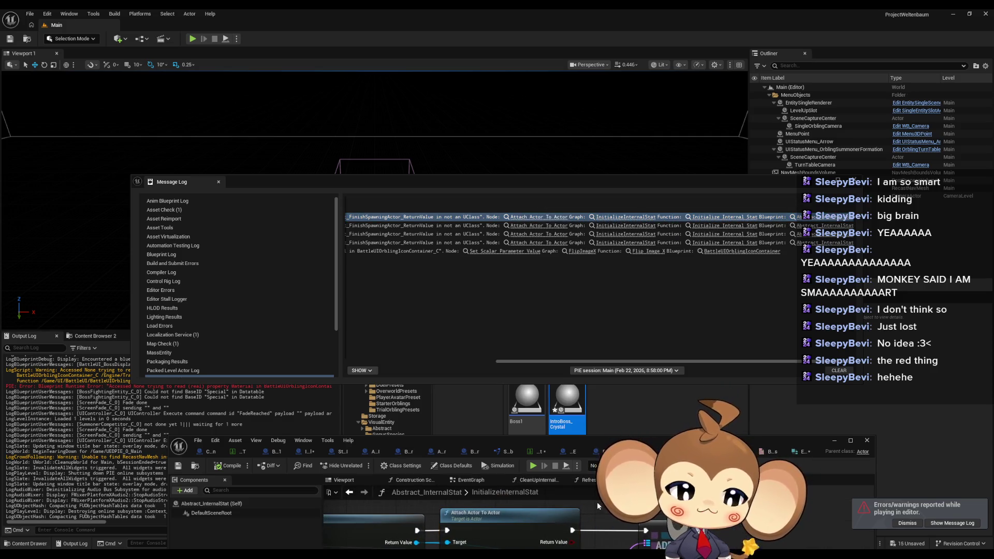
# Step: Maximize the Blueprint editor, inspect the Break Entity Info Struct node, then switch to FEV_IntroCrystal
pyautogui.moveTo(542, 440); pyautogui.dragTo(537, 248)
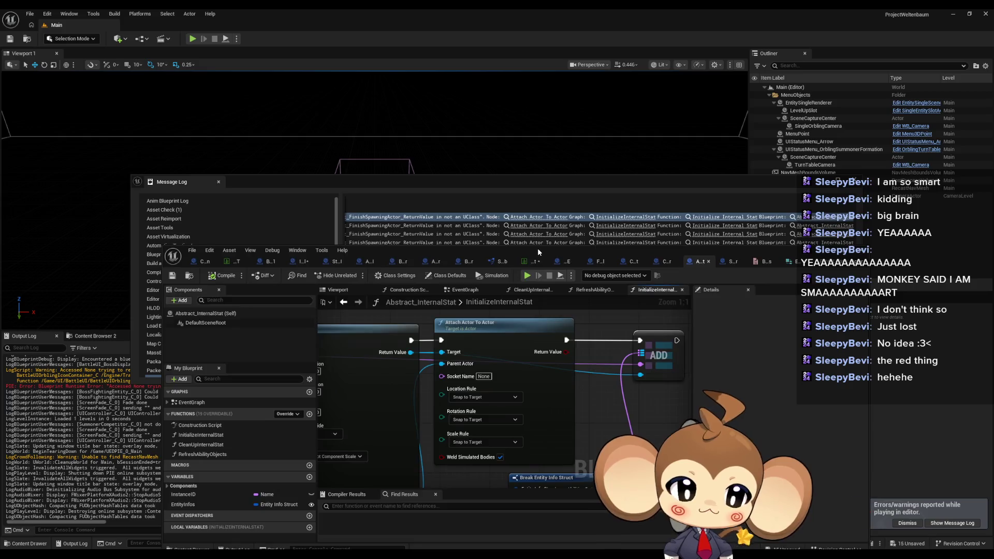
pyautogui.doubleClick(537, 248)
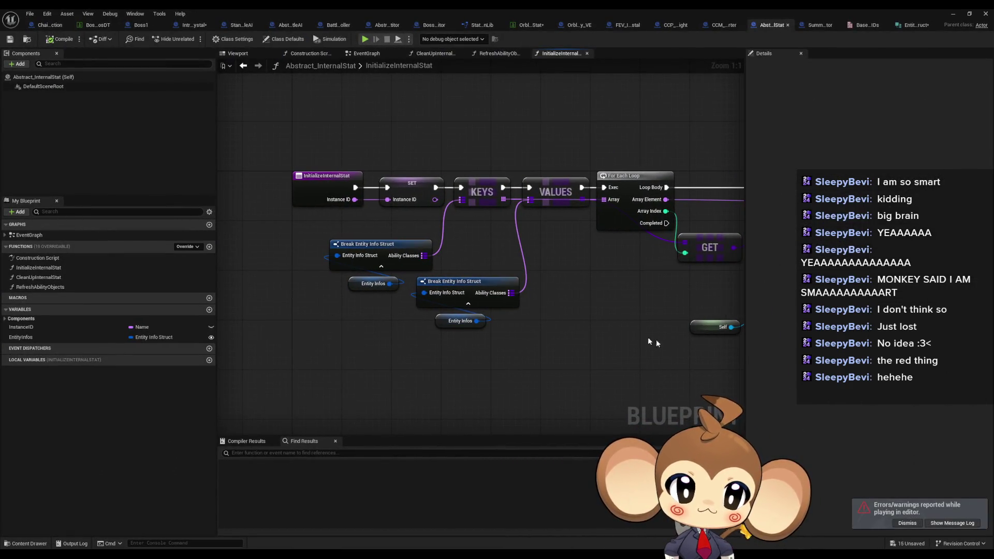
pyautogui.click(377, 243)
pyautogui.click(507, 113)
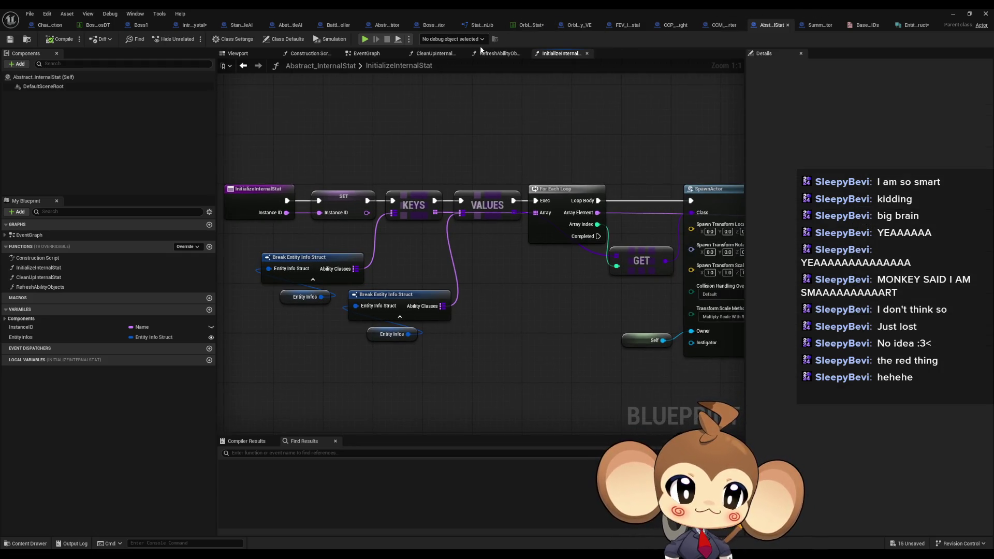
pyautogui.click(627, 24)
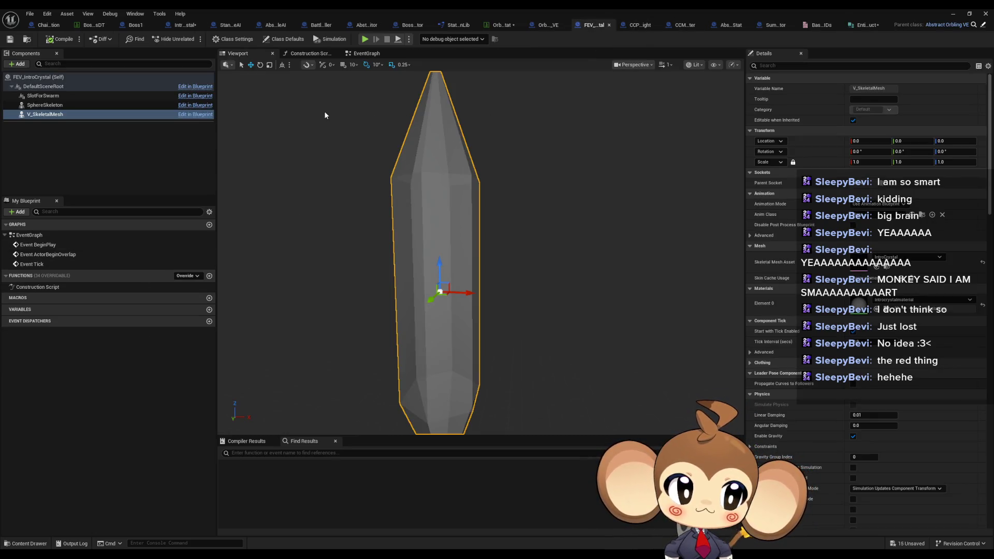
# Step: Check the Crystal row in the stats and boss data tables, then view FEV_IntroCrystal's Class Defaults
pyautogui.click(498, 25)
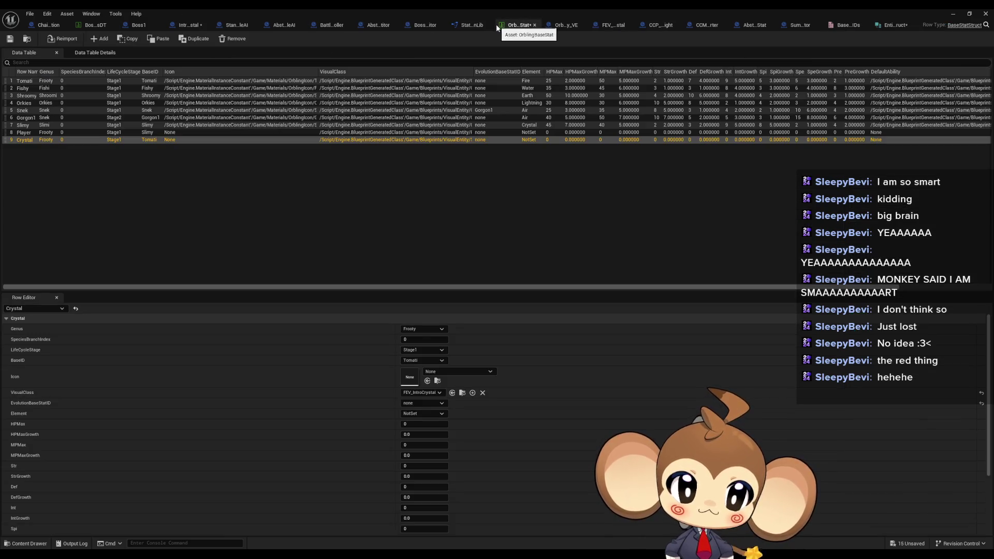
pyautogui.click(95, 25)
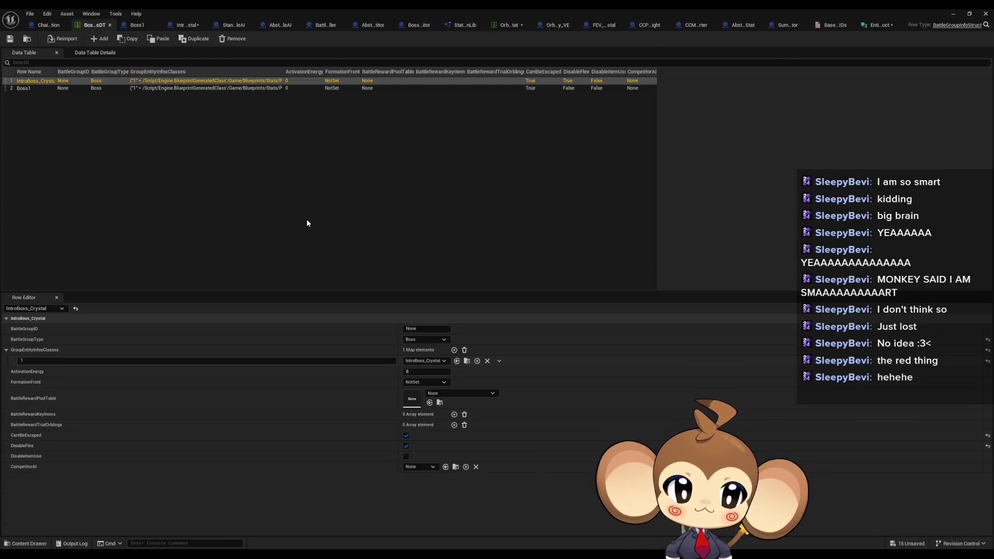
pyautogui.click(494, 25)
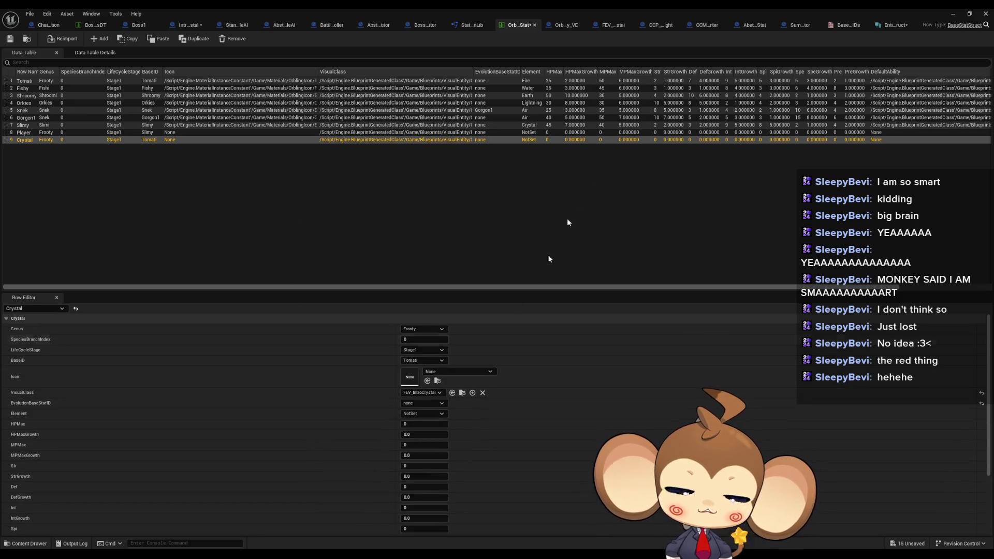
pyautogui.click(608, 25)
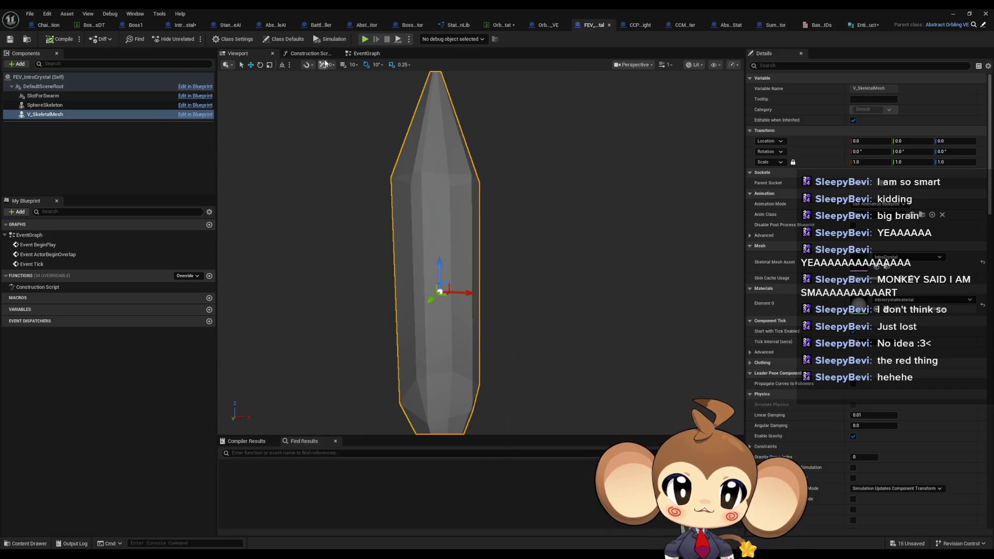
pyautogui.click(286, 41)
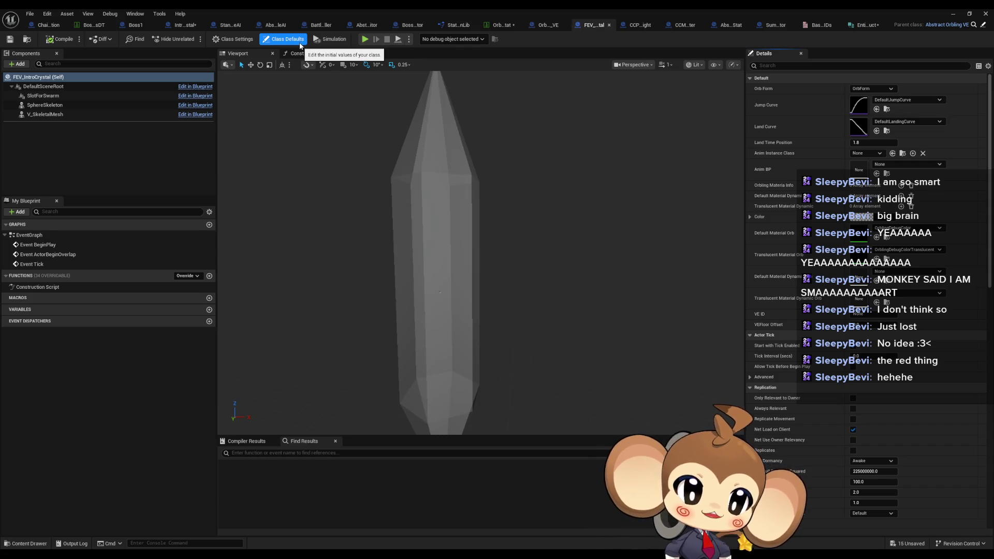
# Step: Delete Attack1–Attack4 from IntroBoss_Crystal's AbilityClasses, leaving only Neutral, then save and close
pyautogui.click(185, 28)
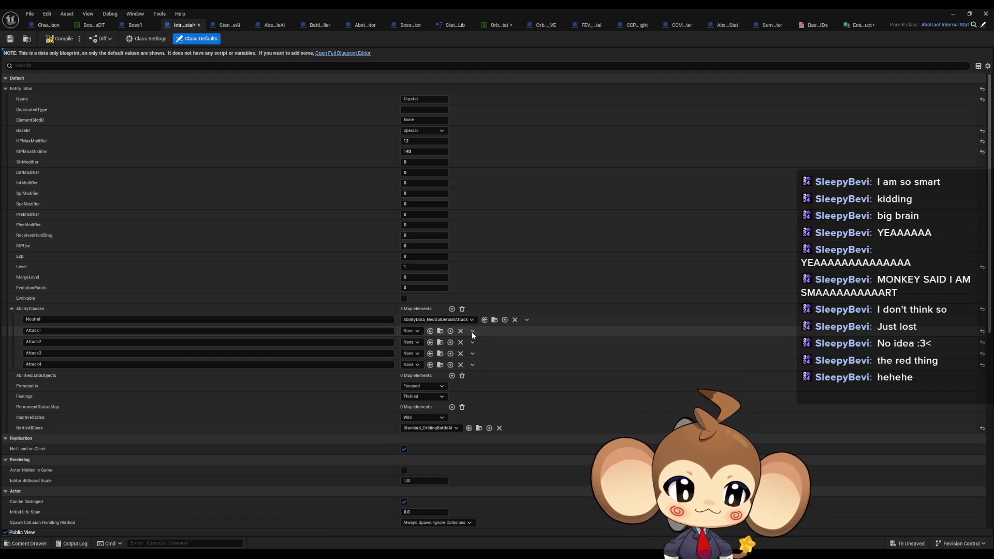
pyautogui.click(472, 331)
pyautogui.click(481, 343)
pyautogui.click(472, 331)
pyautogui.click(480, 343)
pyautogui.click(472, 331)
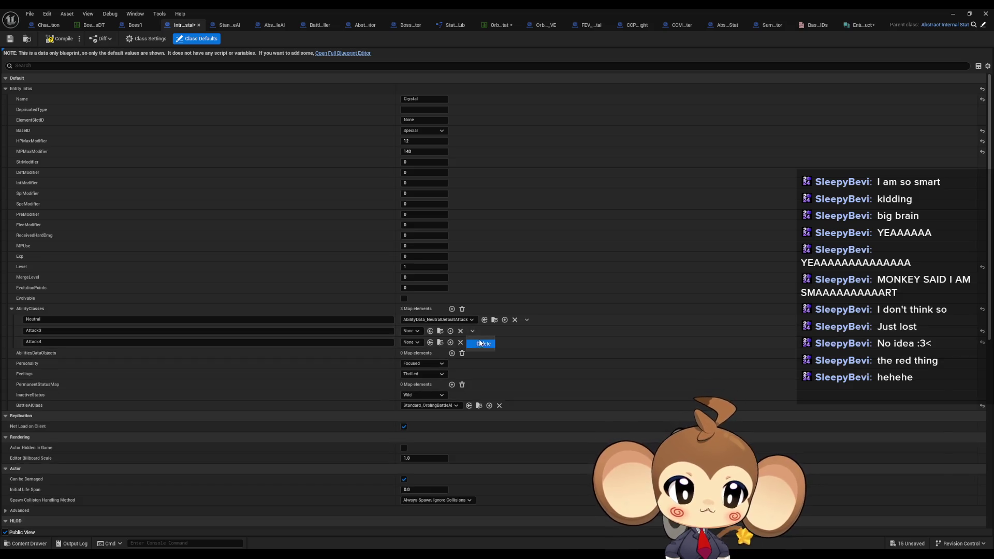
pyautogui.click(480, 344)
pyautogui.click(473, 332)
pyautogui.click(481, 343)
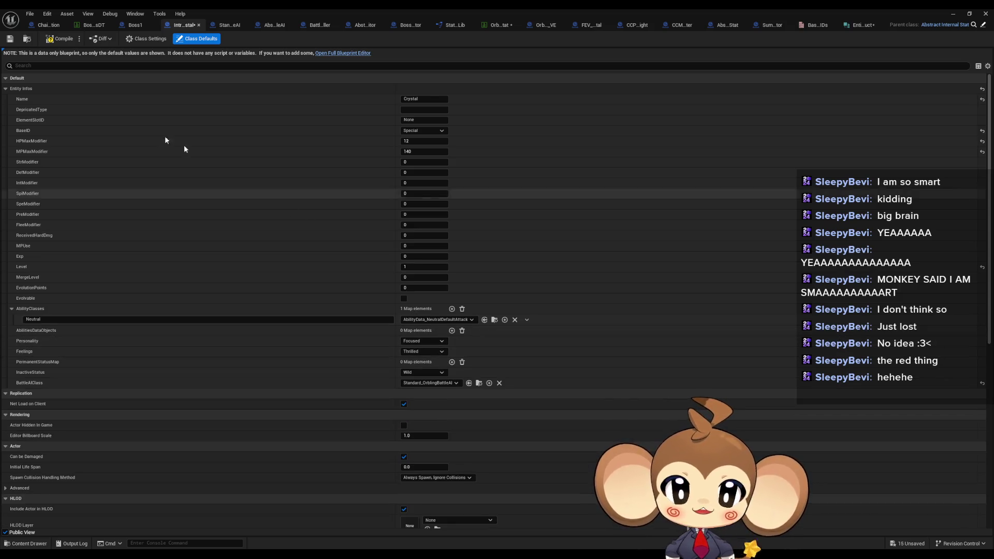
pyautogui.click(51, 42)
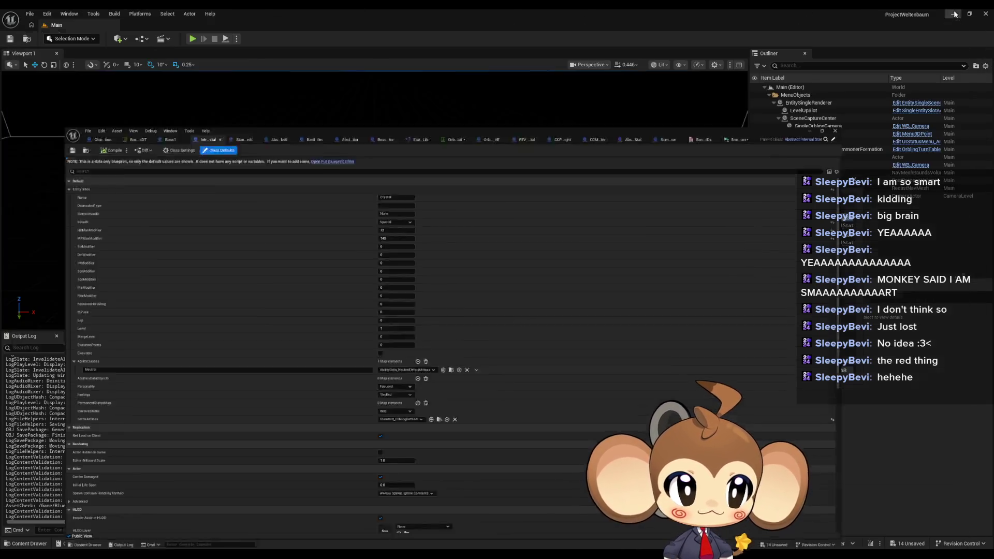
pyautogui.click(986, 13)
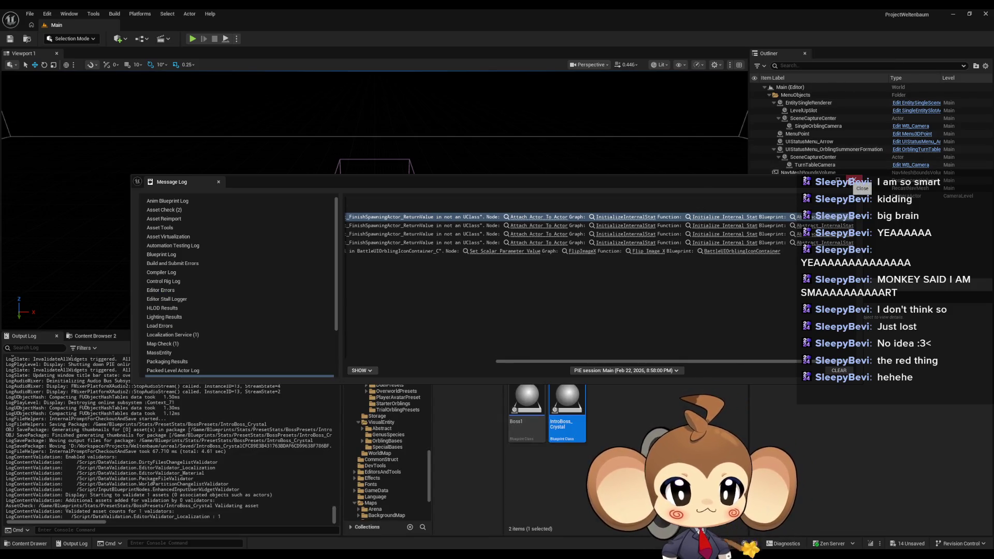
# Step: Jump to the Set Scalar Parameter Value error and find references to the FlipImageX function
pyautogui.moveTo(619, 358); pyautogui.dragTo(414, 362)
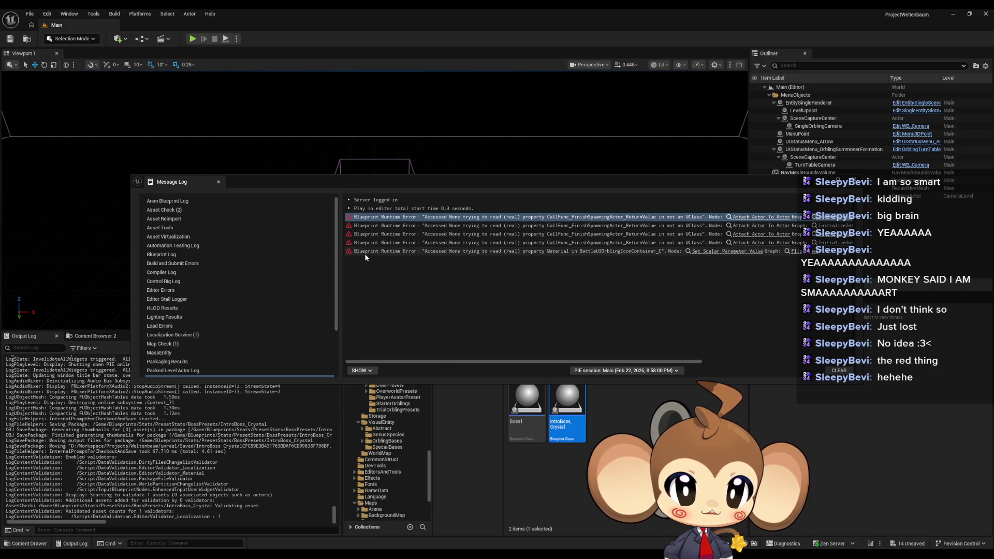
pyautogui.click(722, 253)
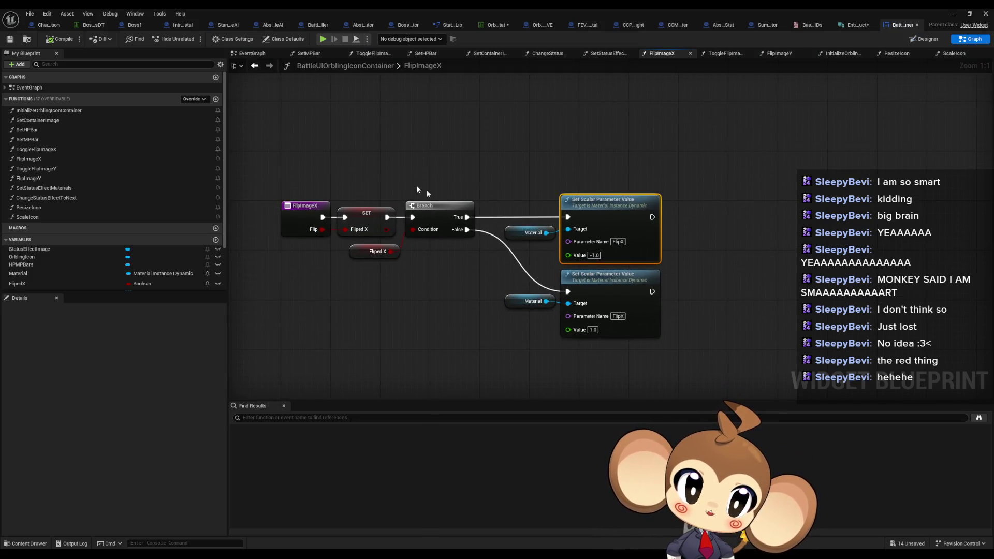
pyautogui.click(298, 218)
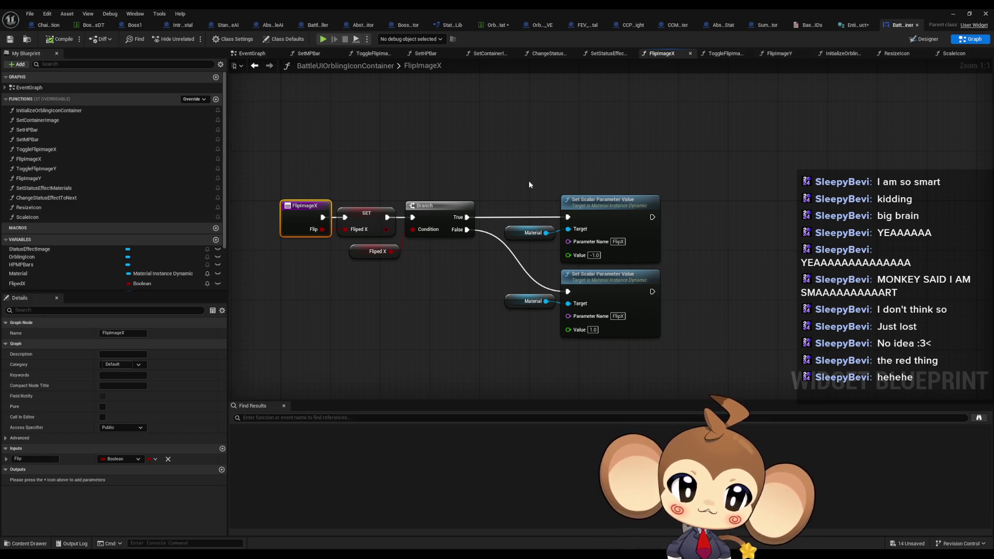
pyautogui.rightClick(316, 208)
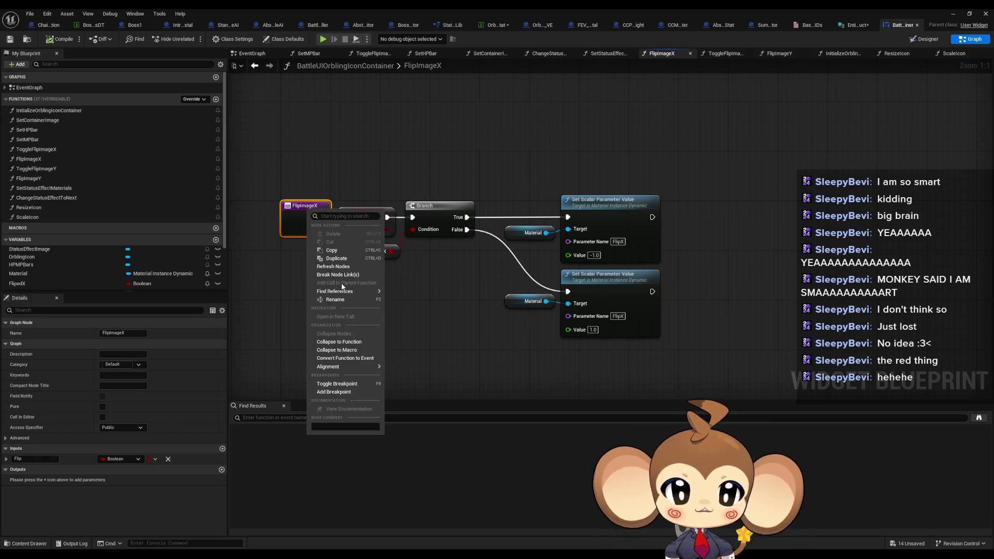
pyautogui.moveTo(348, 291)
pyautogui.click(417, 317)
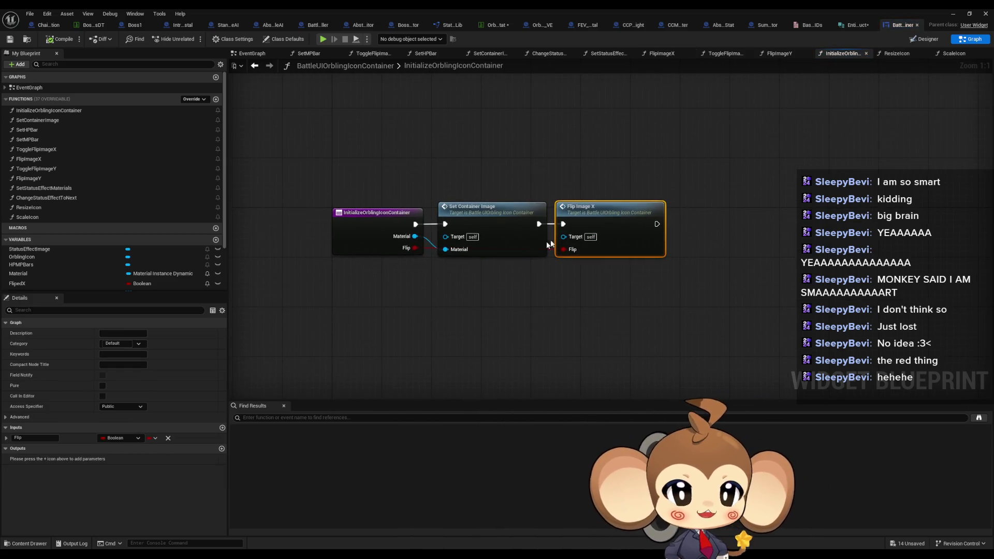
# Step: Find the callers of InitializeOrblingIconContainer by class member, revealing BattleUI_BossDisplay's SetBossIcon
pyautogui.click(372, 223)
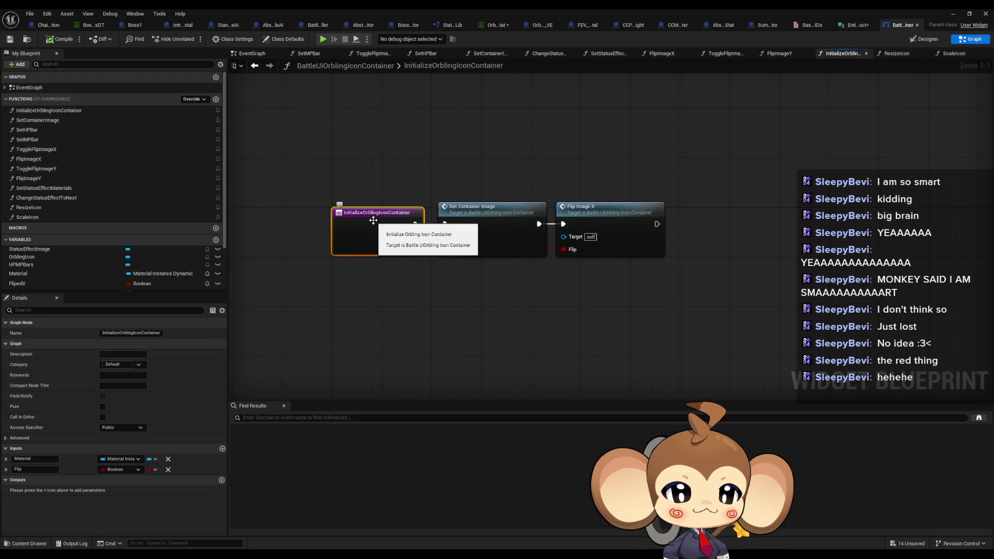
pyautogui.rightClick(373, 225)
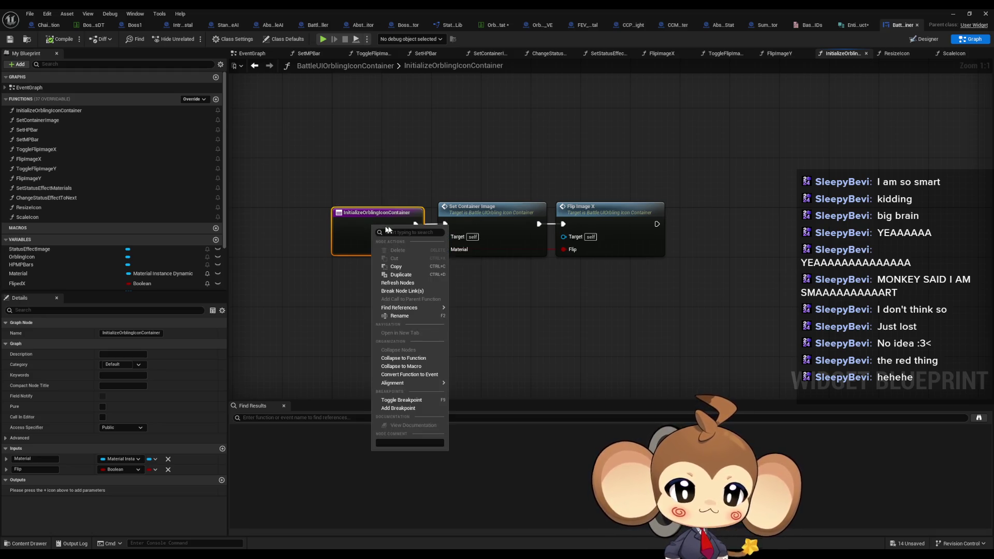
pyautogui.moveTo(409, 307)
pyautogui.click(486, 336)
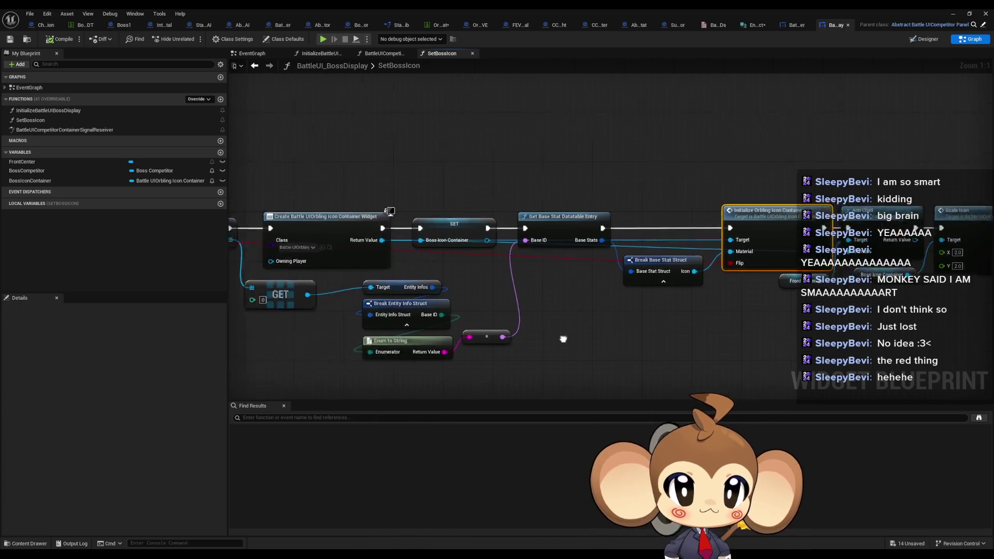
# Step: Find where SetBossIcon is called and pan to the start of InitializeBattleUIBossDisplay
pyautogui.click(451, 234)
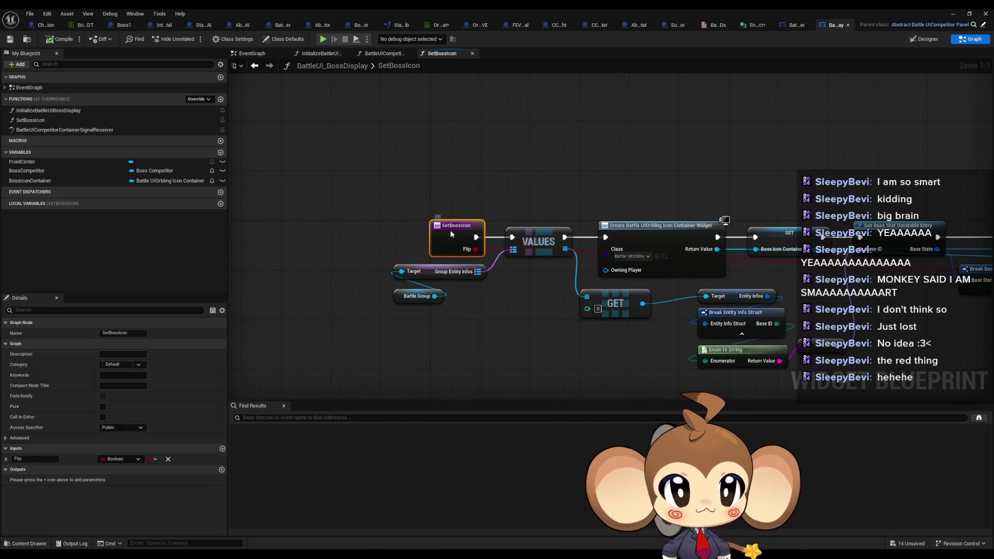
pyautogui.rightClick(452, 234)
pyautogui.moveTo(505, 326)
pyautogui.click(569, 356)
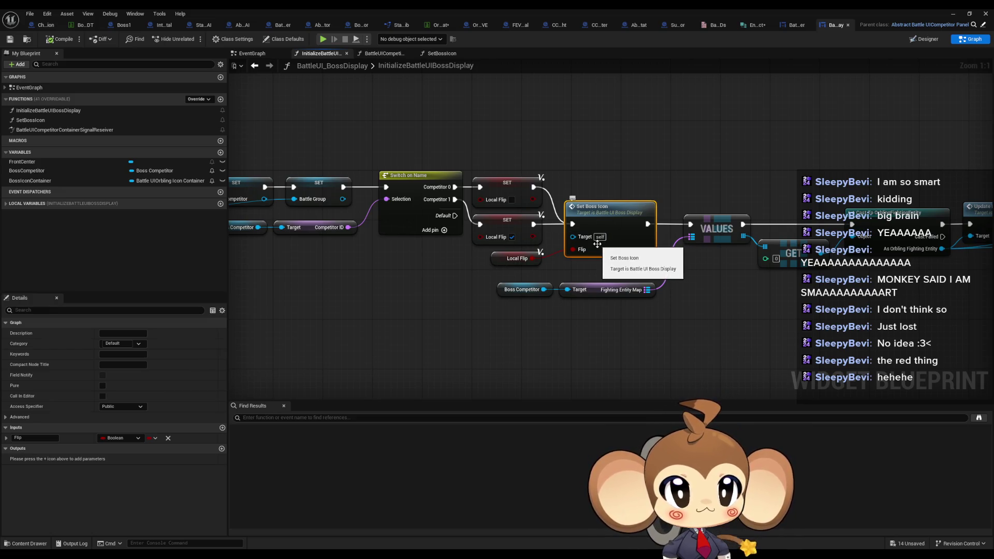
pyautogui.scroll(-1, 597, 244)
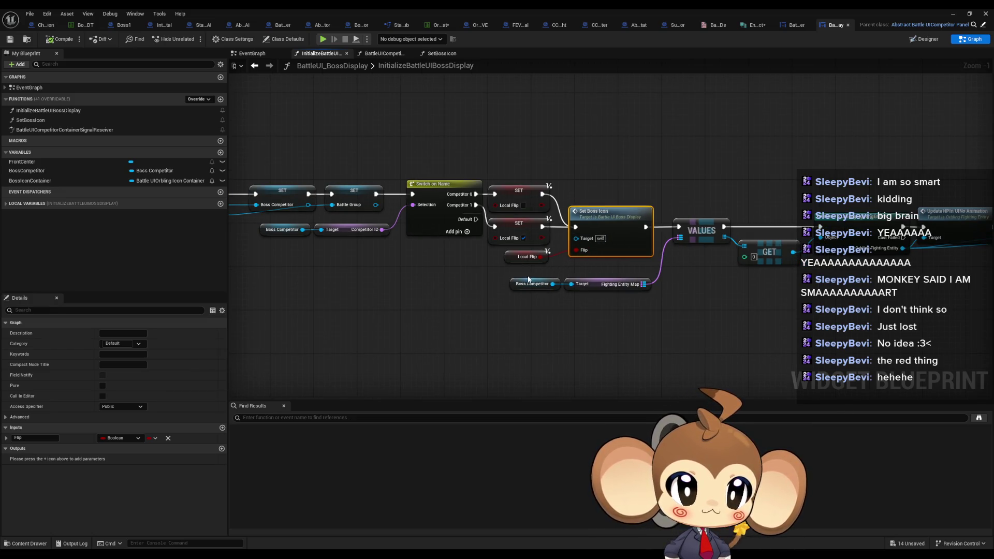
pyautogui.moveTo(528, 280)
pyautogui.mouseDown()
pyautogui.moveTo(567, 309)
pyautogui.moveTo(619, 309)
pyautogui.moveTo(601, 323)
pyautogui.moveTo(645, 332)
pyautogui.moveTo(630, 324)
pyautogui.mouseUp()
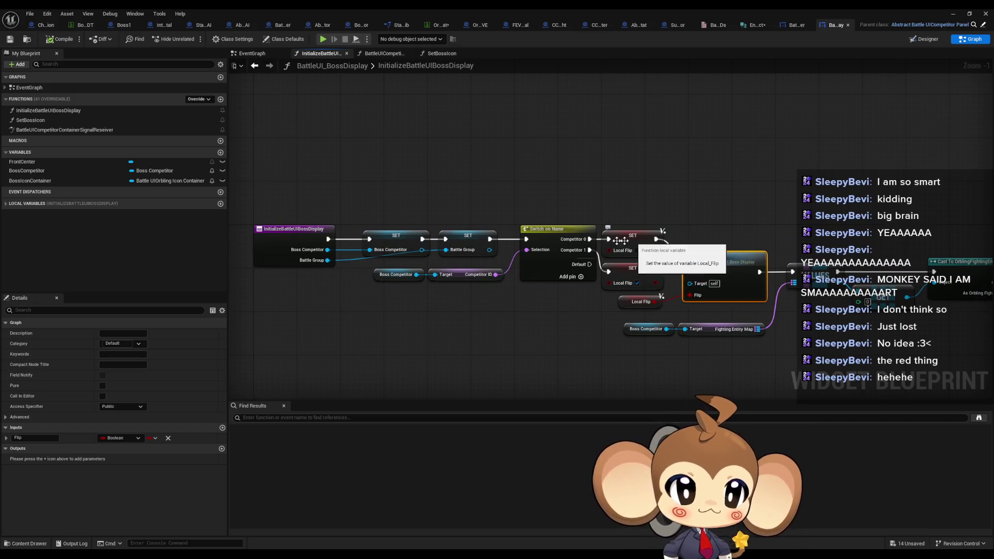
# Step: Toggle a breakpoint on the Switch on Name node and start a Play-in-Editor session
pyautogui.rightClick(559, 236)
pyautogui.click(586, 399)
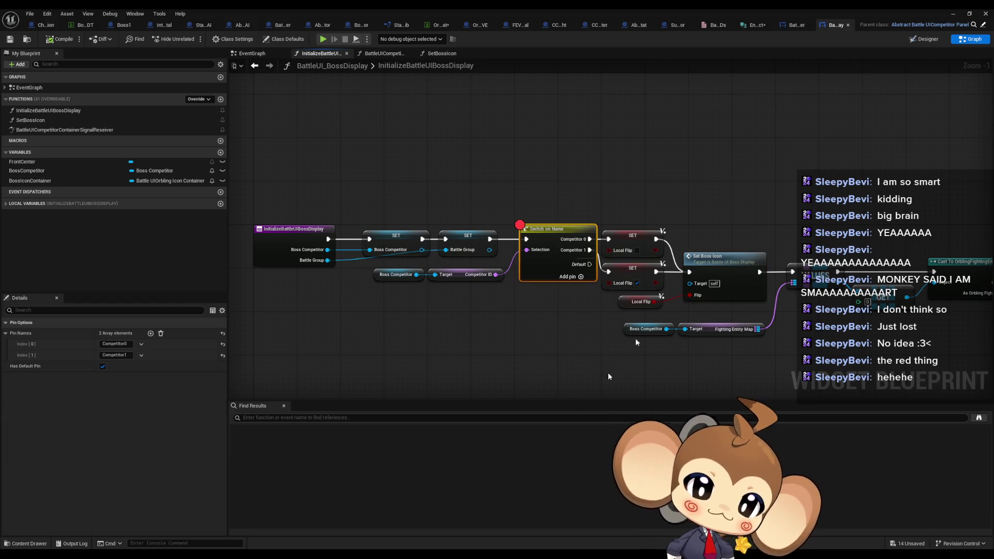
pyautogui.click(955, 14)
pyautogui.click(192, 39)
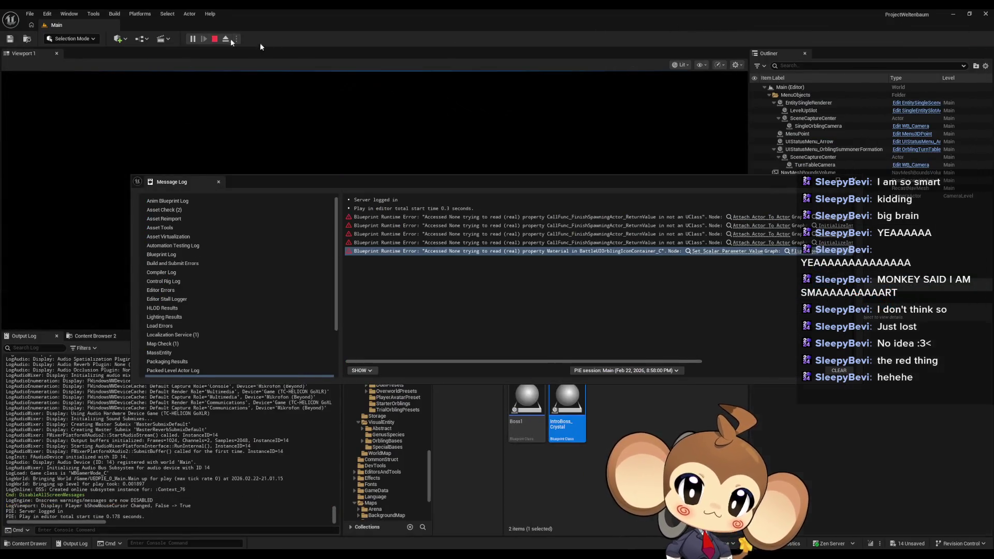
# Step: Move the Message Log aside while waiting for the Switch on Name breakpoint to hit
pyautogui.moveTo(497, 186); pyautogui.dragTo(429, 385)
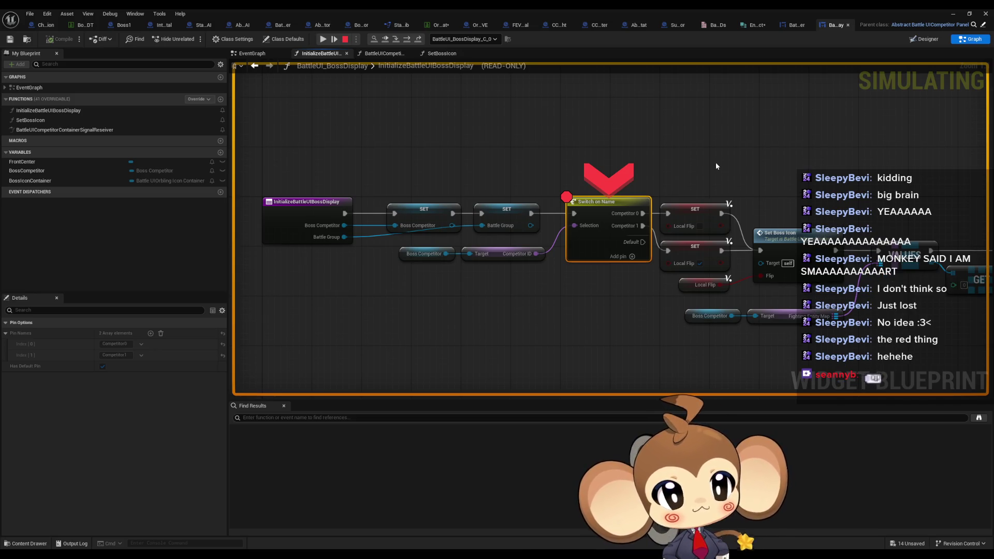
# Step: Step into SetBossIcon and through its data table lookup up to Initialize Orbling Icon Container
pyautogui.moveTo(701, 178)
pyautogui.mouseDown()
pyautogui.moveTo(616, 185)
pyautogui.moveTo(458, 257)
pyautogui.mouseUp()
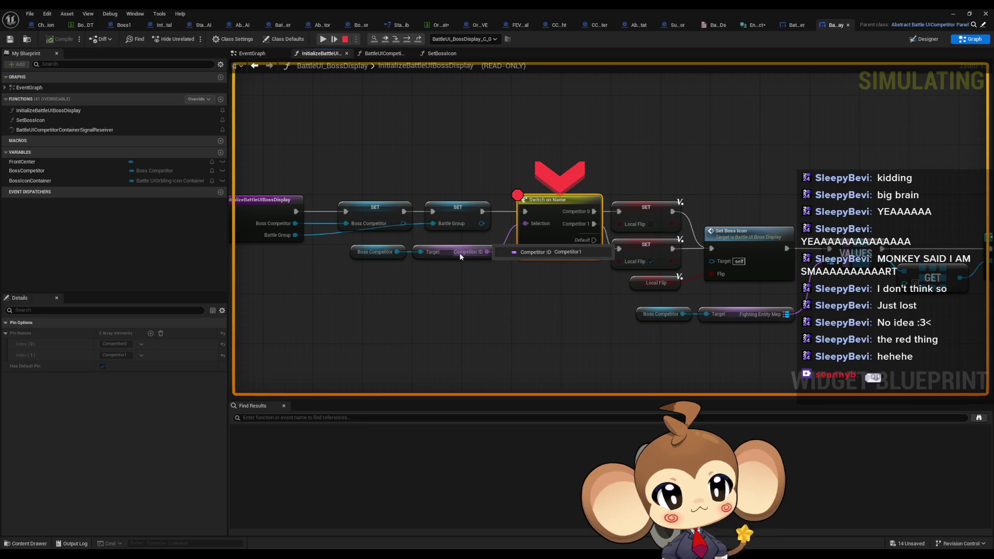
pyautogui.click(407, 40)
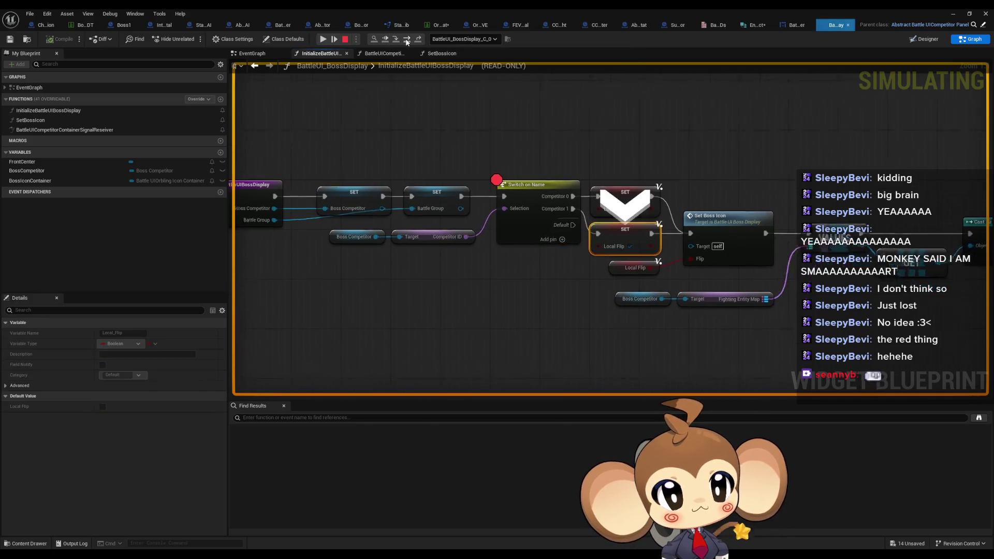
pyautogui.click(407, 41)
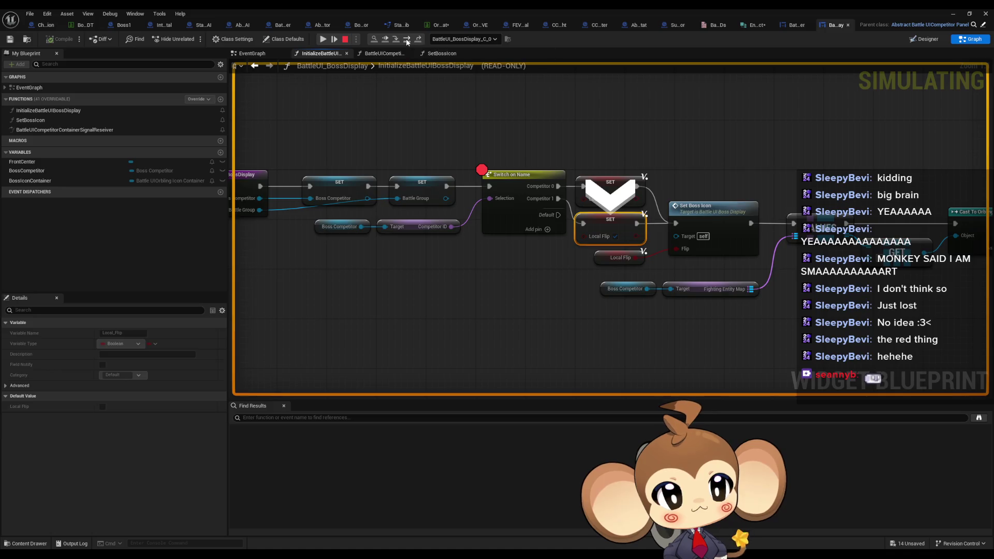
pyautogui.click(398, 39)
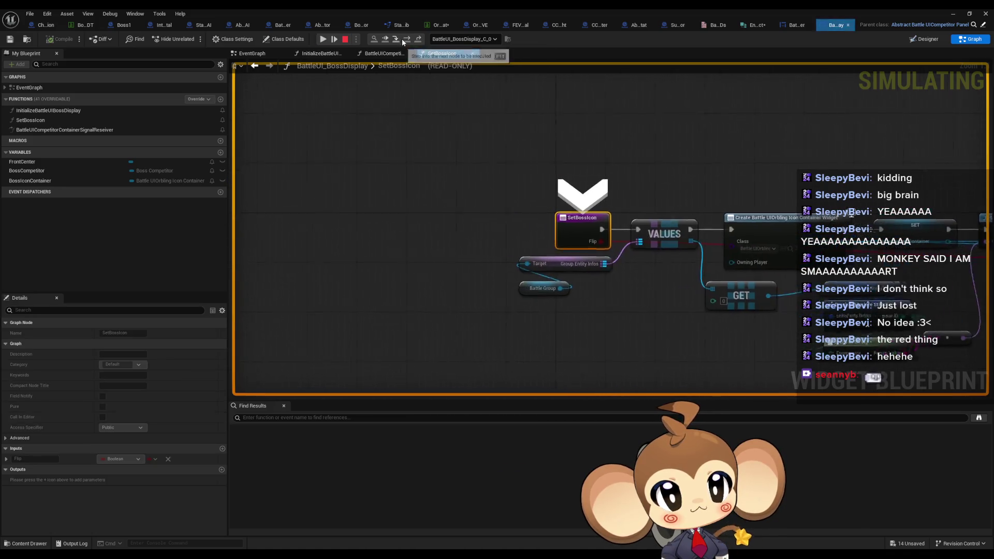
pyautogui.click(406, 40)
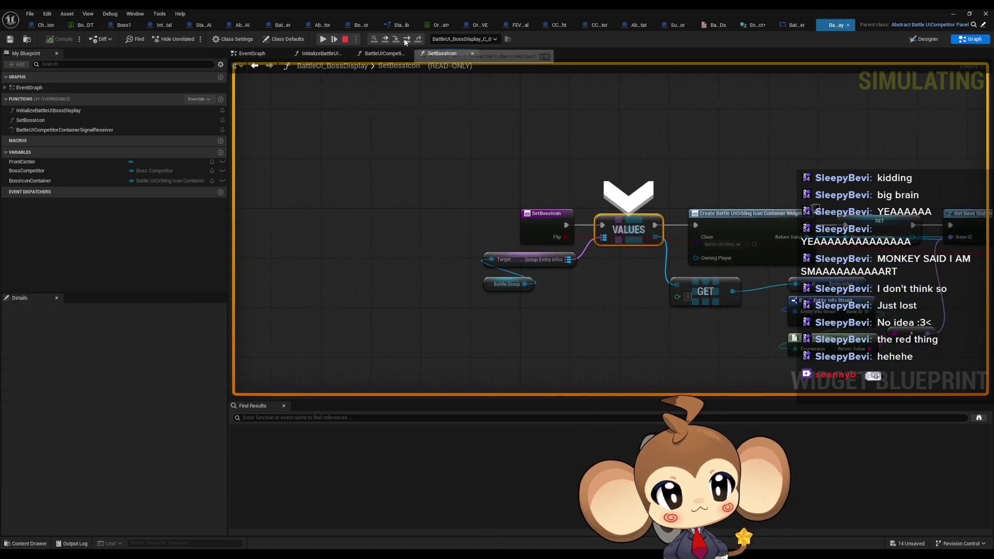
pyautogui.click(406, 40)
pyautogui.click(406, 40)
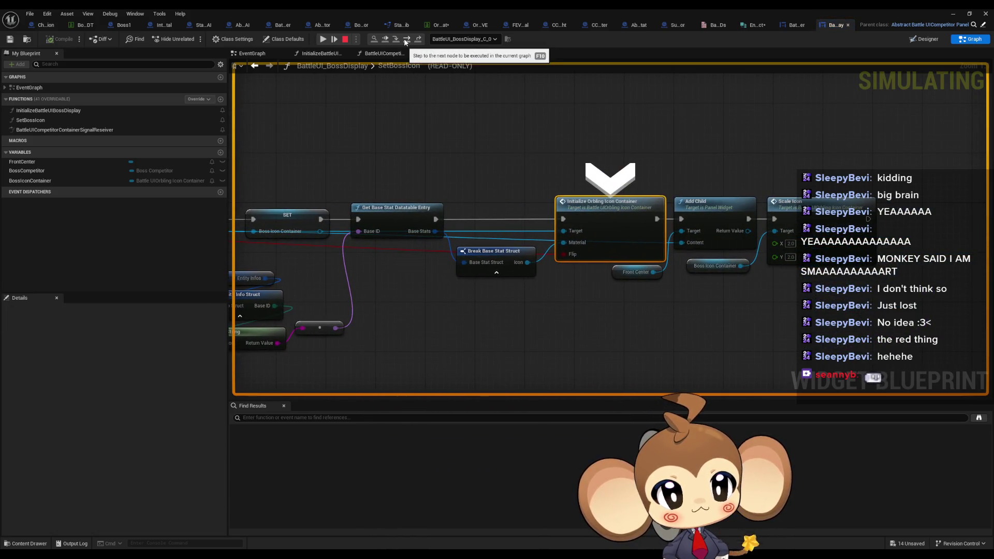
# Step: Step into InitializeOrblingIconContainer and advance past Set Container Image to Flip Image X
pyautogui.moveTo(455, 8)
pyautogui.mouseDown()
pyautogui.moveTo(450, 244)
pyautogui.moveTo(667, 235)
pyautogui.mouseUp()
pyautogui.moveTo(244, 383)
pyautogui.mouseDown()
pyautogui.moveTo(405, 534)
pyautogui.moveTo(390, 527)
pyautogui.mouseUp()
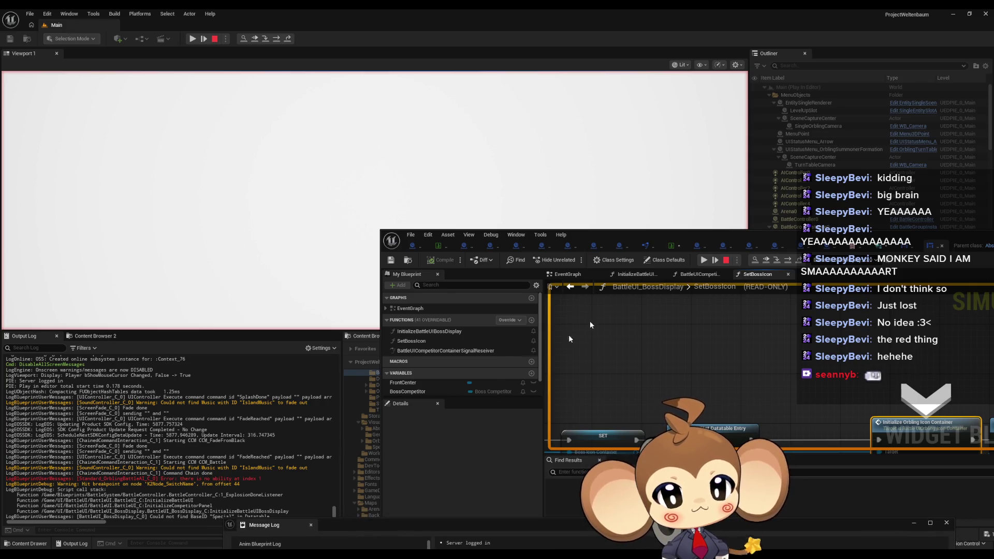
pyautogui.moveTo(744, 247)
pyautogui.mouseDown()
pyautogui.moveTo(554, 185)
pyautogui.moveTo(772, 192)
pyautogui.mouseUp()
pyautogui.doubleClick(554, 185)
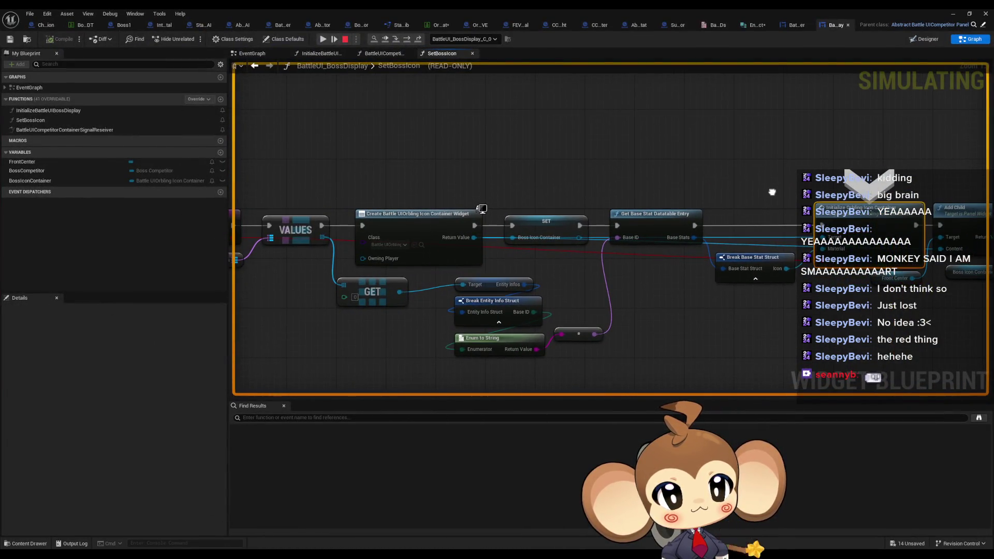
pyautogui.moveTo(637, 113); pyautogui.dragTo(371, 76)
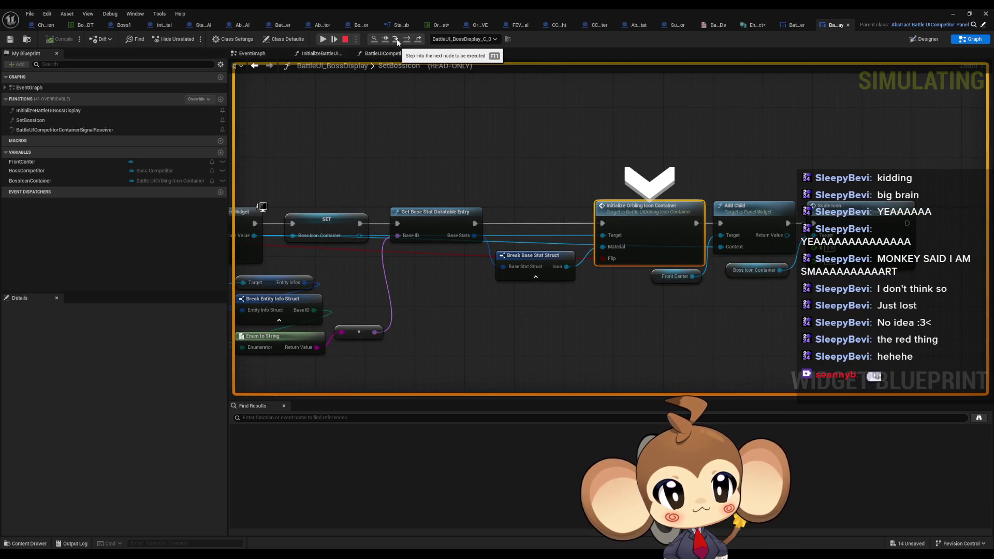
pyautogui.click(398, 43)
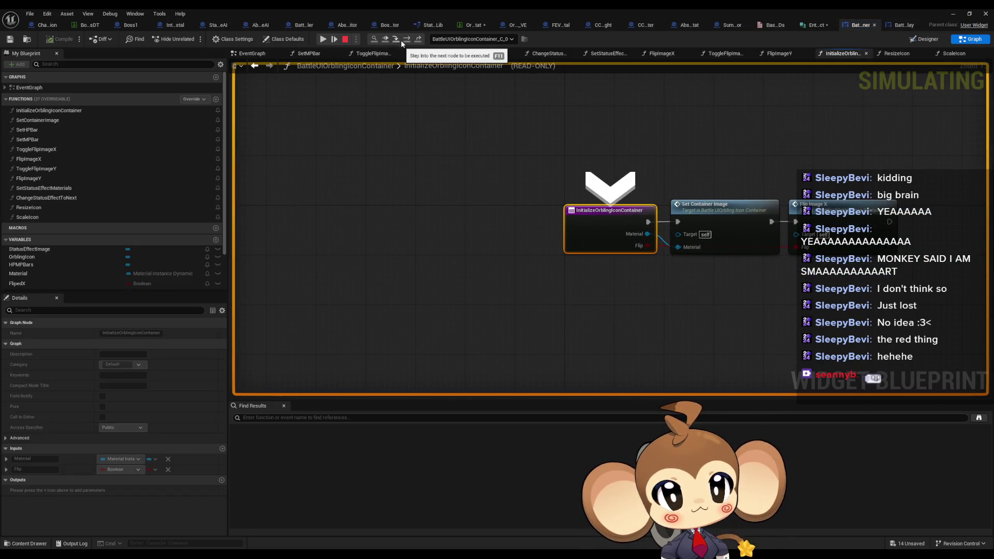
pyautogui.click(407, 39)
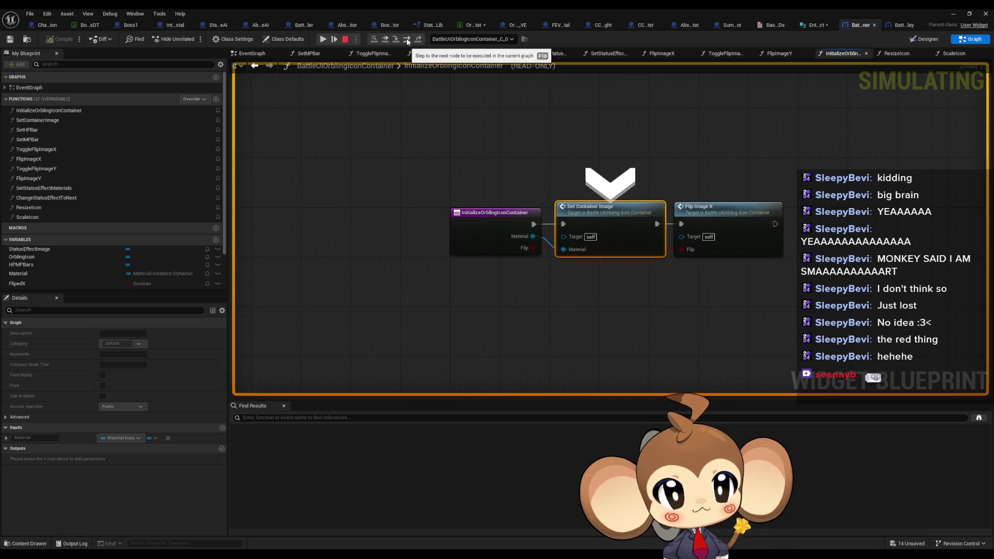
pyautogui.click(407, 41)
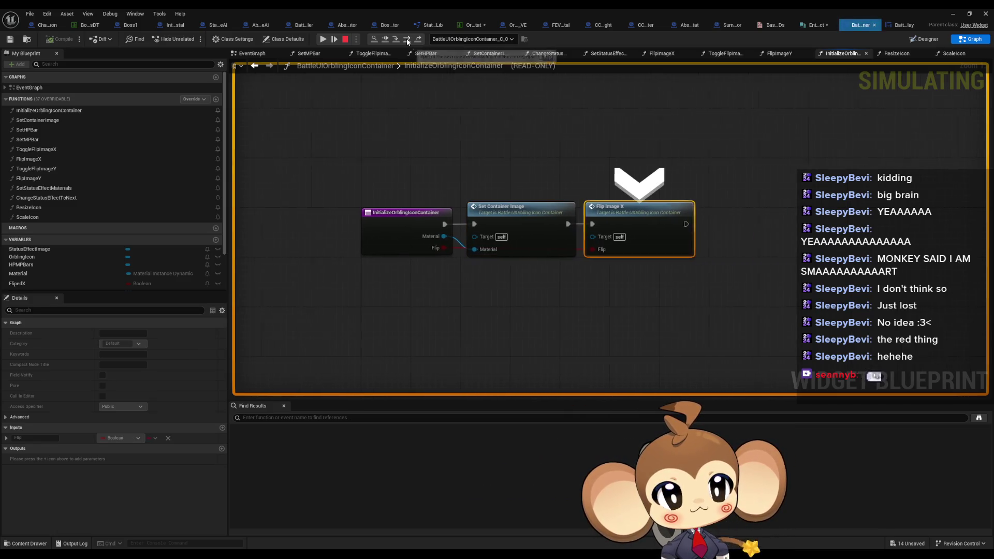
# Step: Step into FlipImageX to Set Scalar Parameter Value, see the Material is Unknown, and stop play
pyautogui.moveTo(416, 236)
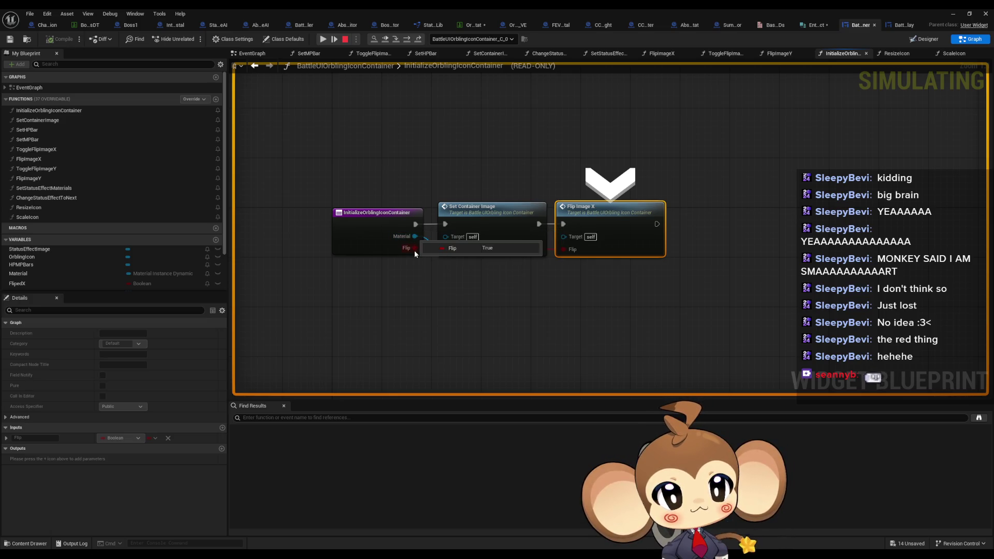
pyautogui.doubleClick(546, 8)
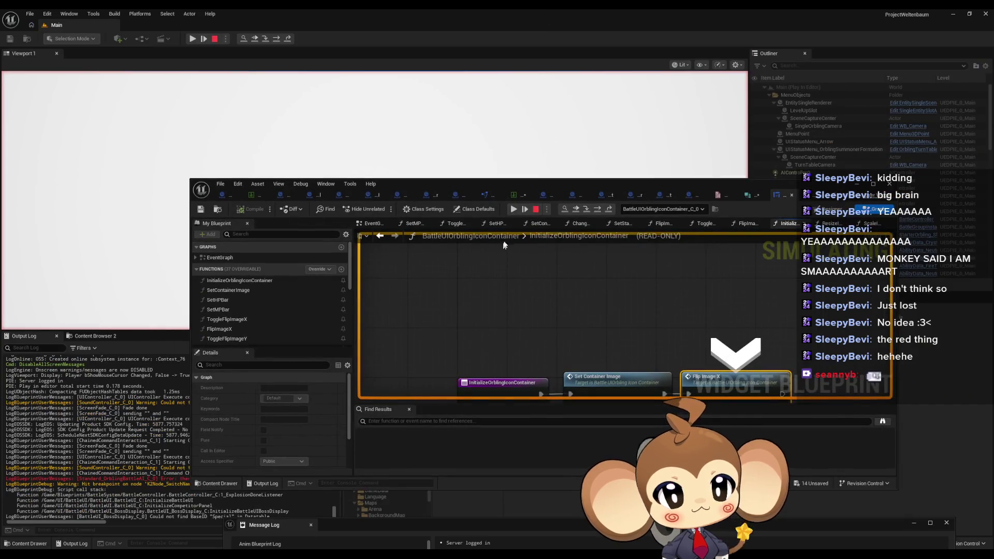
pyautogui.click(587, 212)
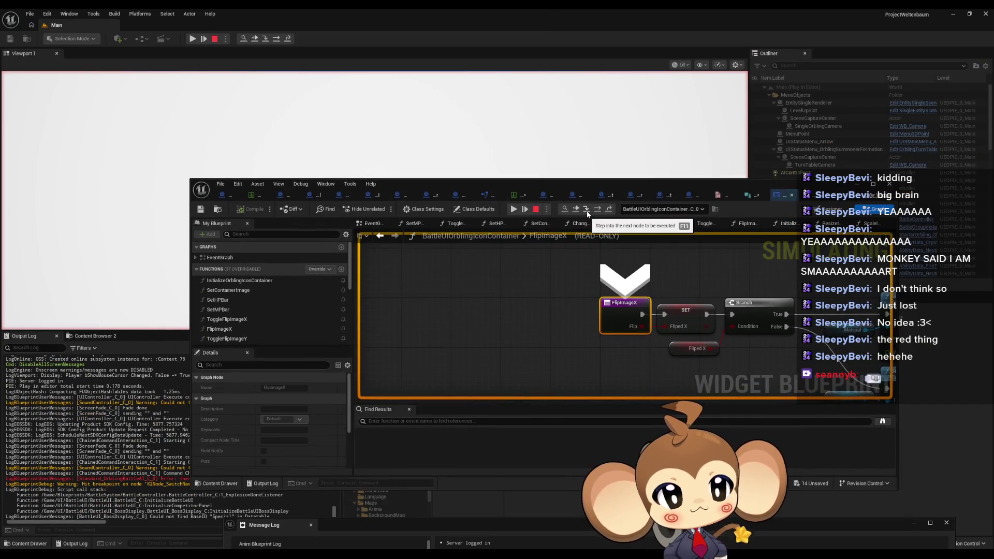
pyautogui.click(596, 211)
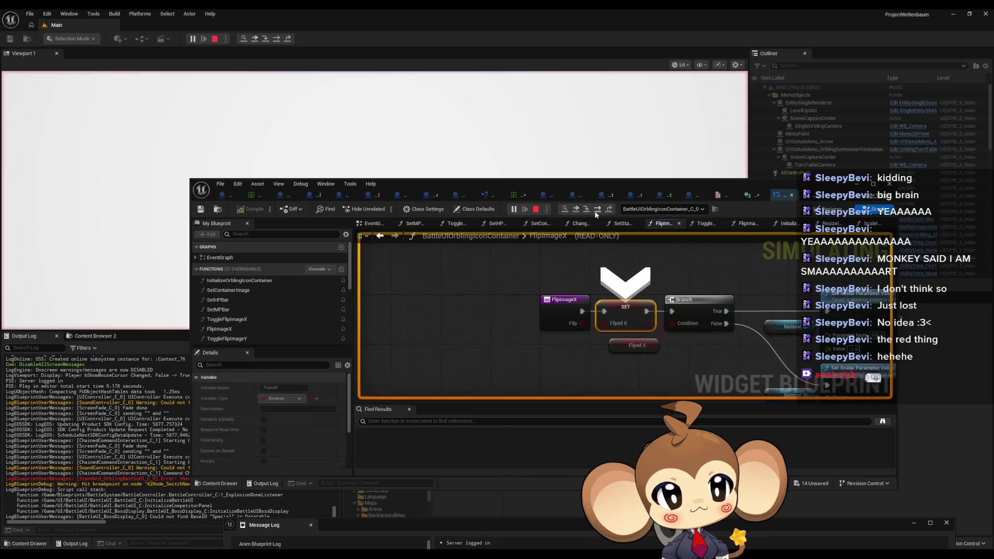
pyautogui.click(597, 213)
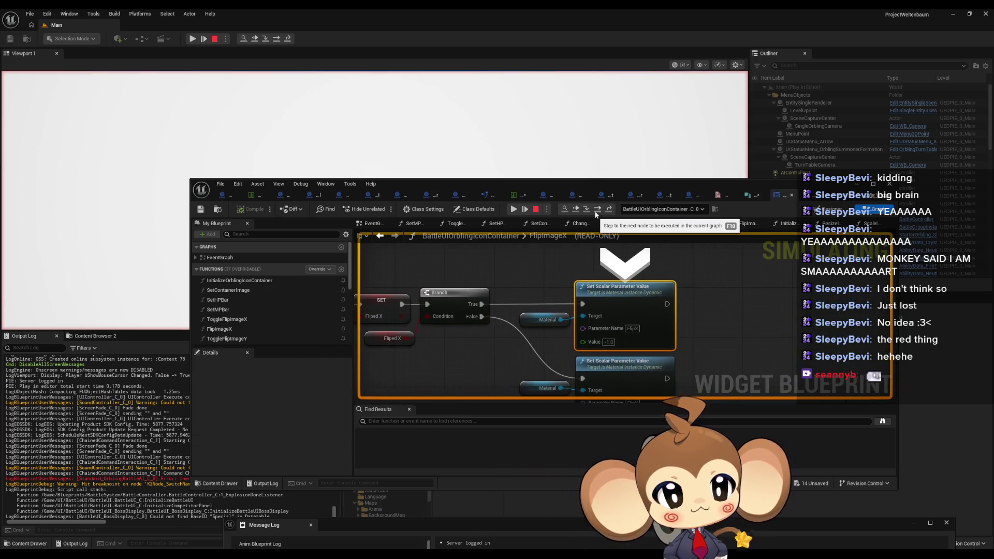
pyautogui.moveTo(549, 323)
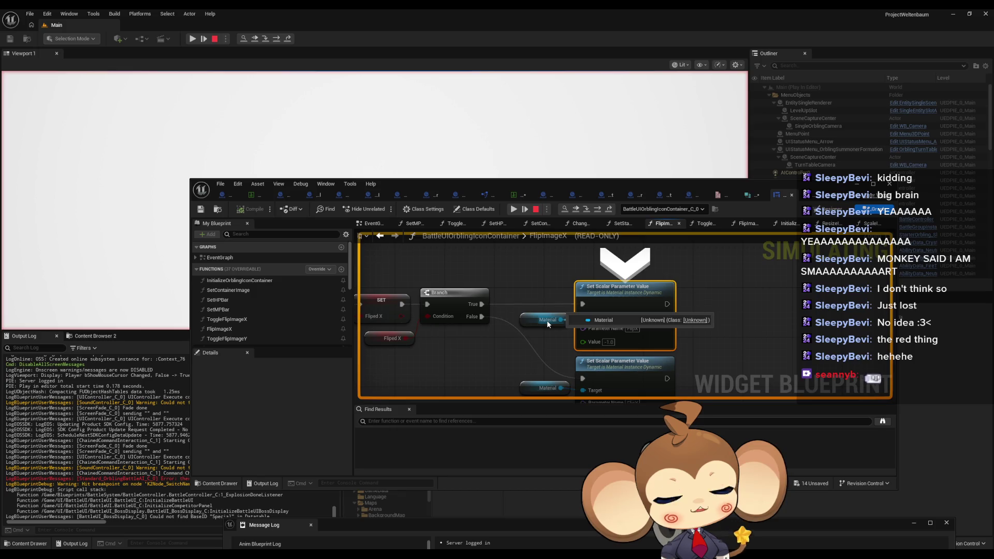
pyautogui.click(535, 209)
pyautogui.moveTo(562, 185); pyautogui.dragTo(612, 169)
# Step: Find all references to the Material variable from its getter node
pyautogui.doubleClick(612, 169)
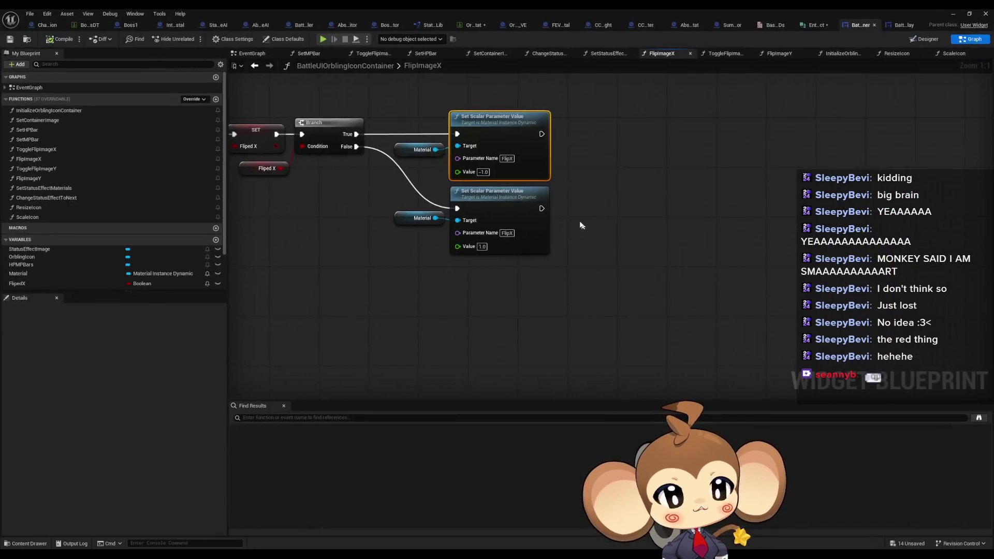
pyautogui.click(406, 153)
pyautogui.rightClick(463, 218)
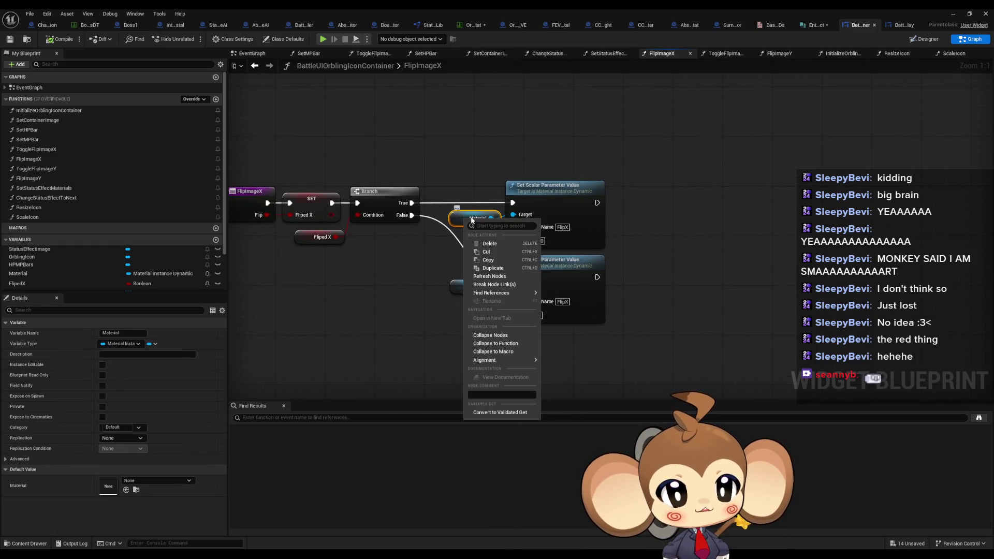
pyautogui.moveTo(518, 293)
pyautogui.click(572, 316)
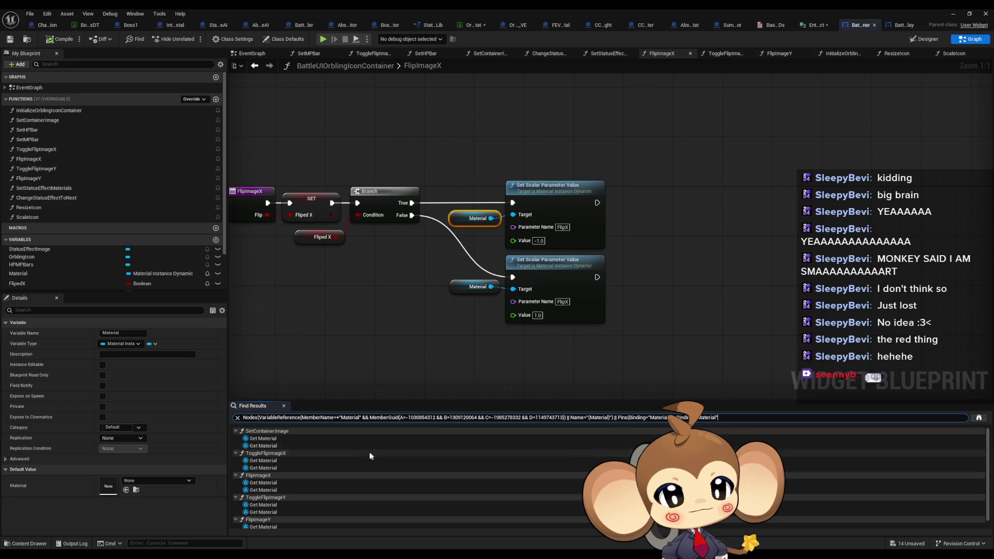
pyautogui.click(287, 439)
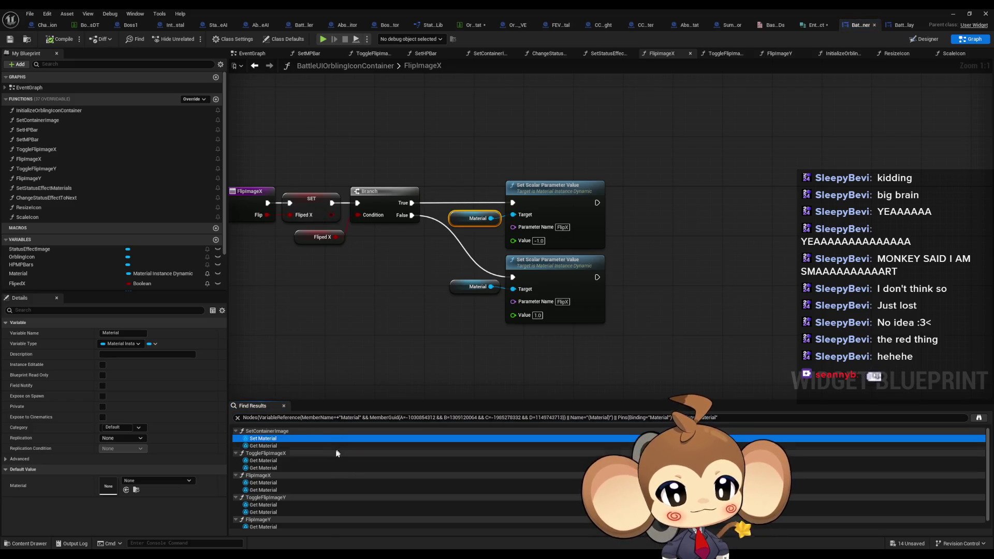
# Step: Open the Set Material node in SetContainerImage, then view the OrblingBaseStat data table
pyautogui.scroll(-1, 335, 455)
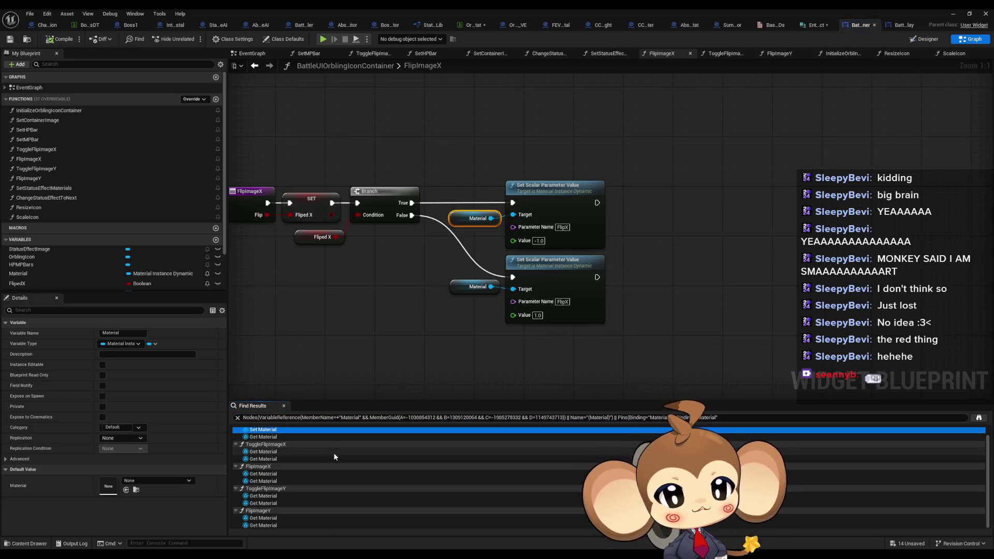
pyautogui.scroll(1, 333, 454)
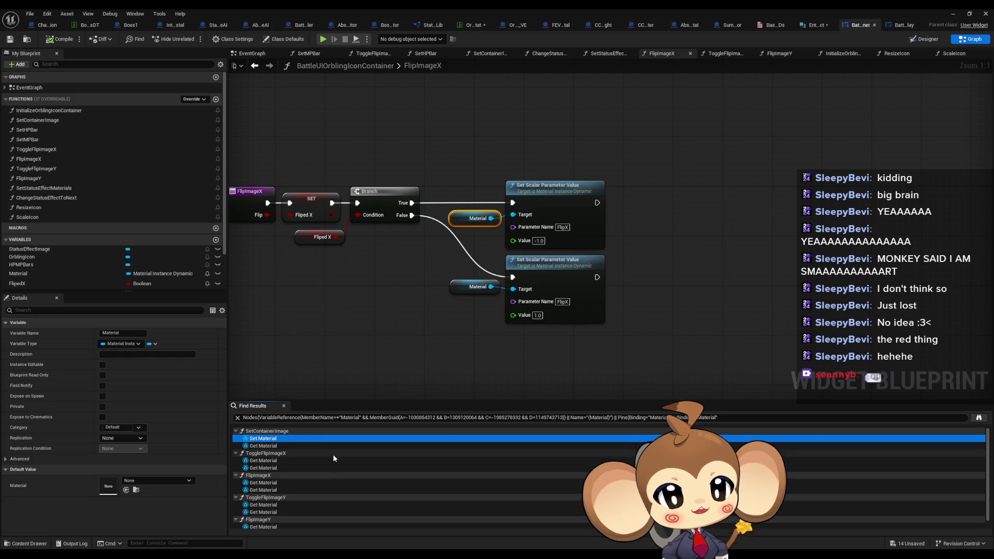
pyautogui.doubleClick(278, 439)
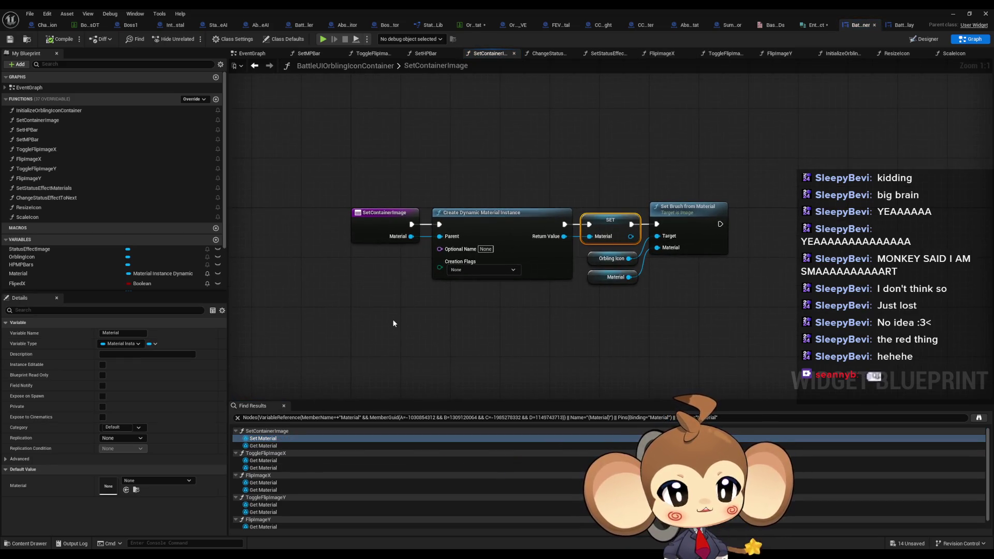
pyautogui.click(406, 307)
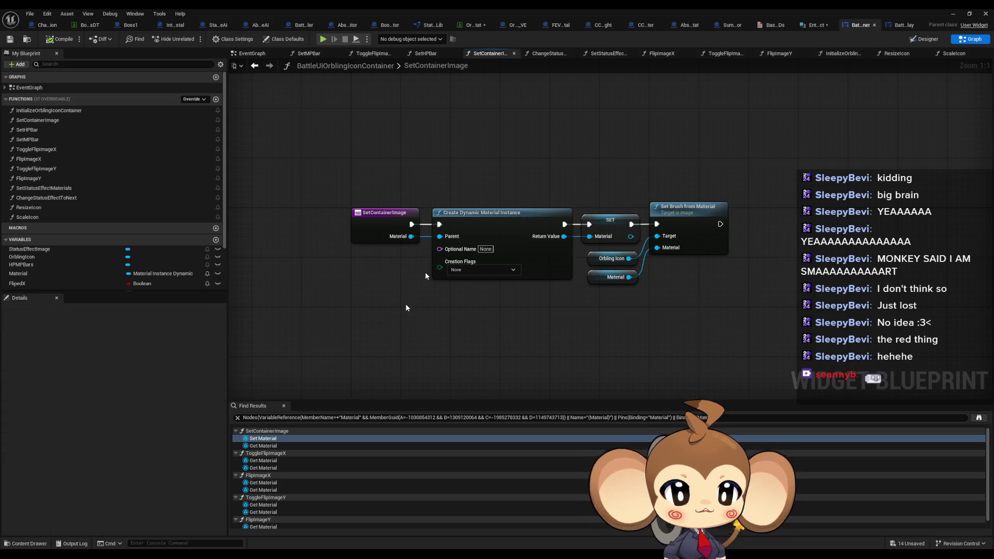
pyautogui.click(467, 30)
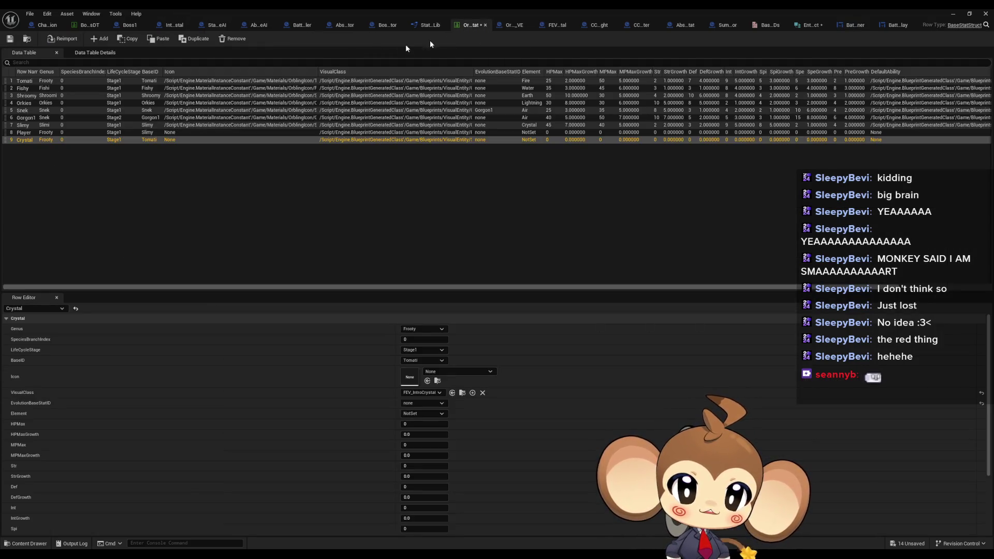
# Step: Review the battle group table, the Boss1 and IntroBoss_Crystal defaults, and the Player, Gorgon1 and Fishy row icons
pyautogui.click(88, 25)
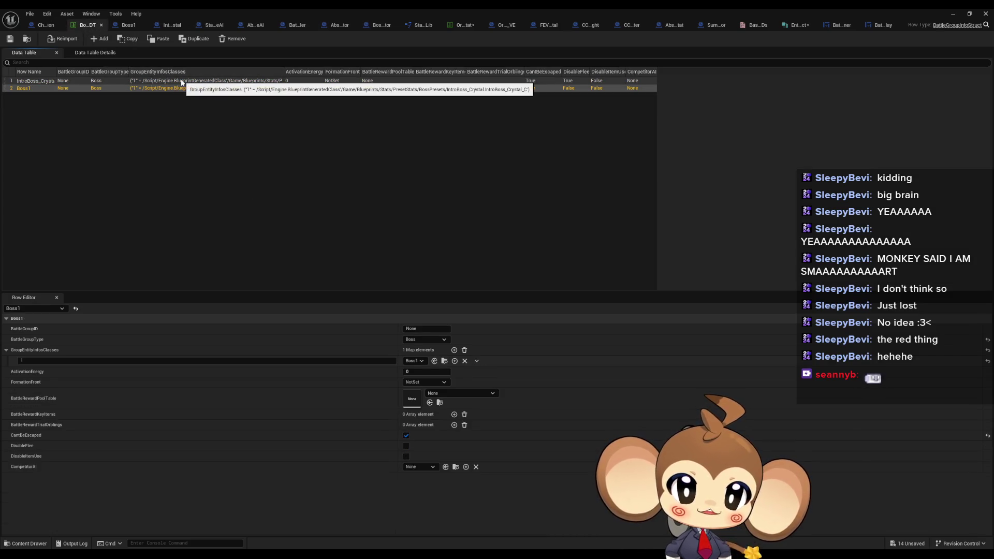
pyautogui.click(134, 24)
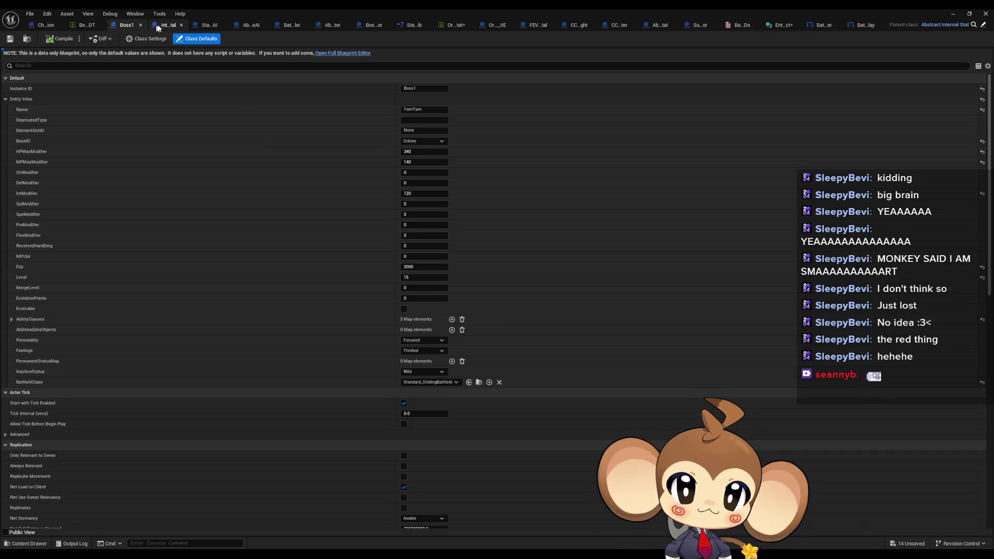
pyautogui.click(160, 26)
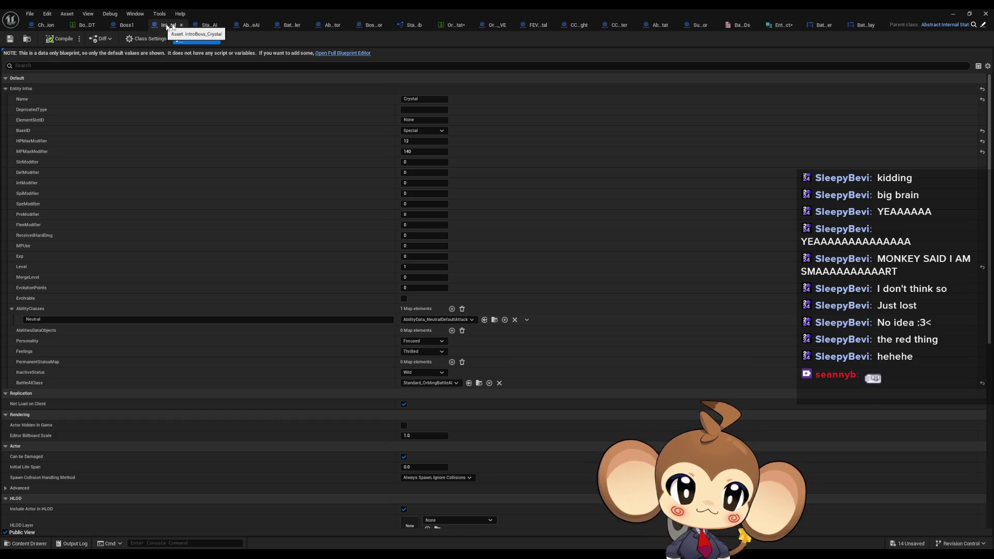
pyautogui.click(455, 25)
pyautogui.click(58, 132)
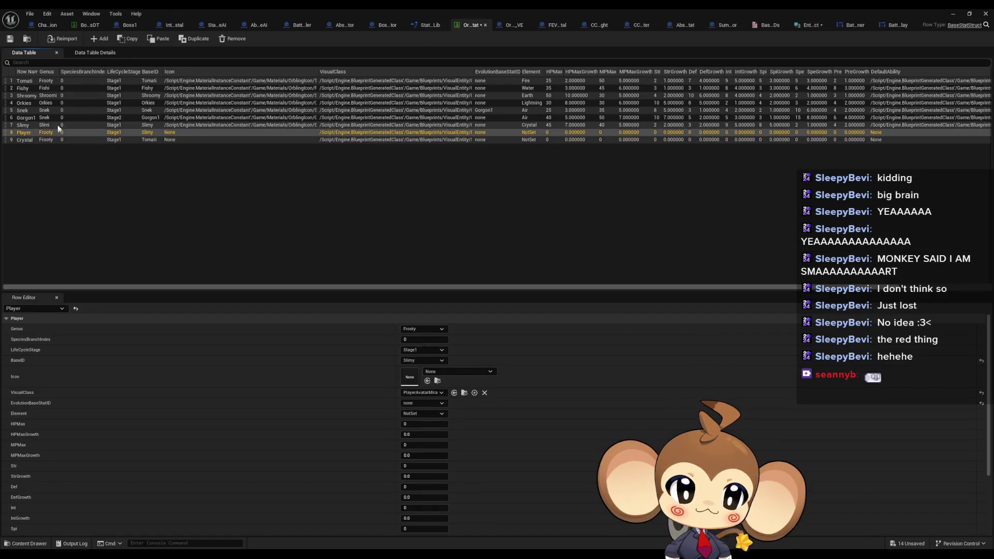
pyautogui.click(55, 119)
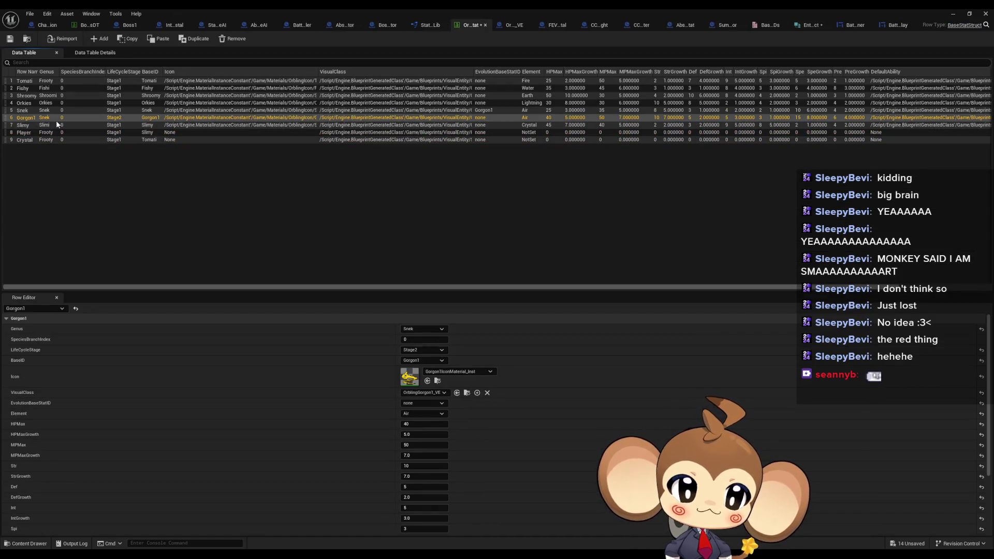
pyautogui.click(28, 89)
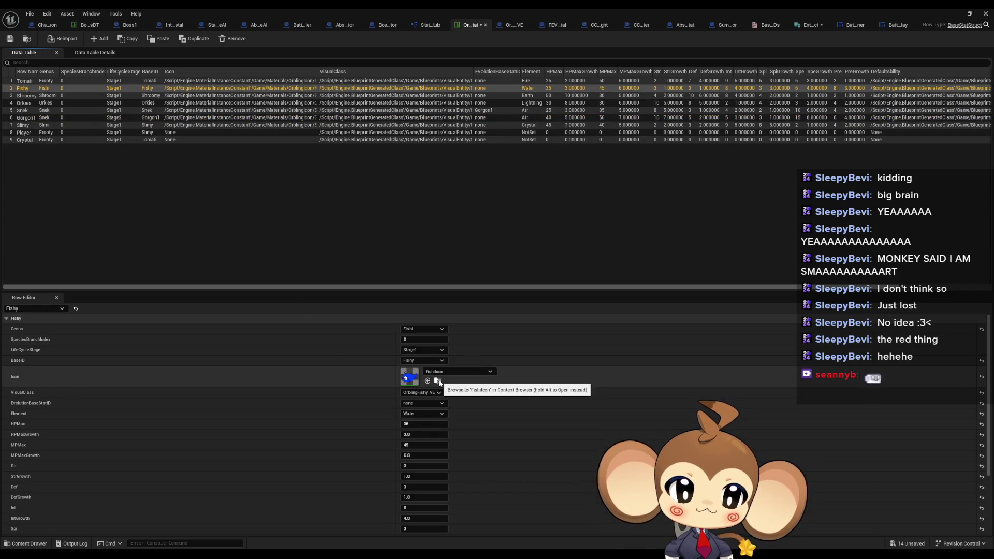
# Step: Set the Crystal row's Icon to FishiIcon, close the stat table, and start Play in editor
pyautogui.click(24, 140)
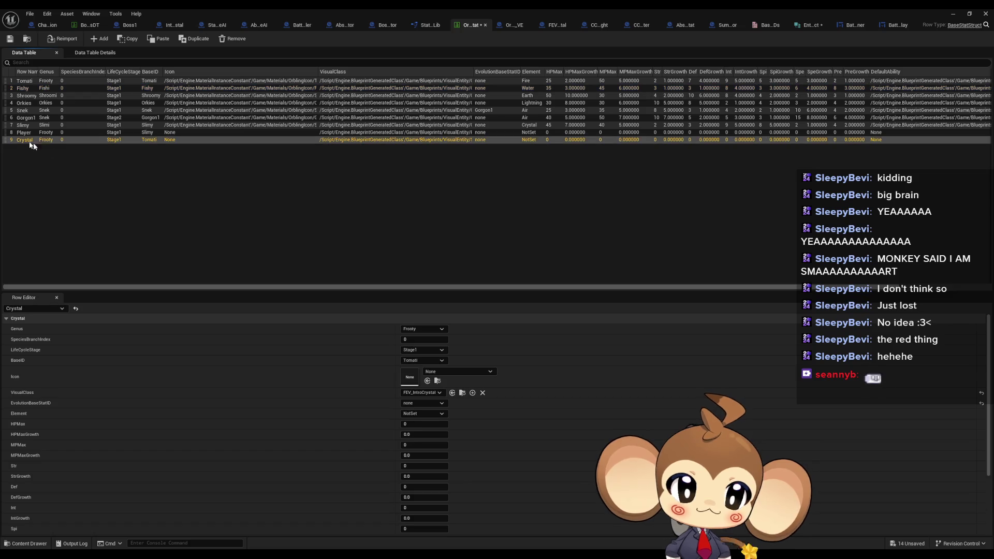
pyautogui.click(427, 382)
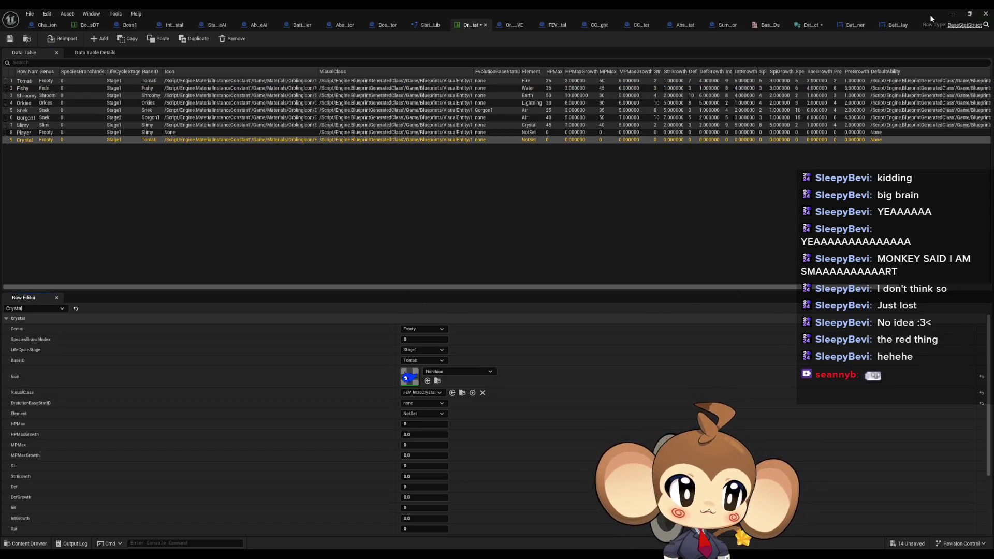
pyautogui.click(953, 14)
pyautogui.click(190, 40)
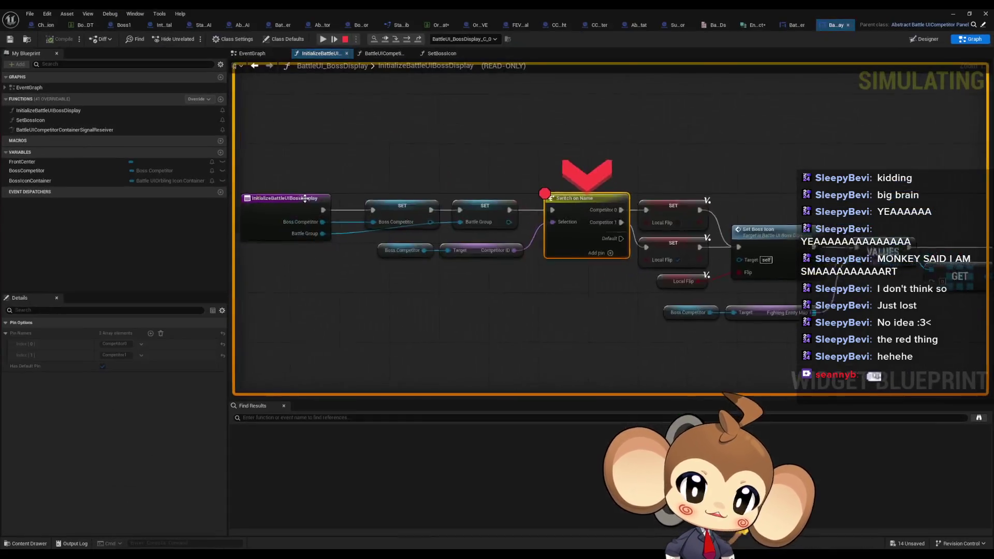
# Step: Remove the Switch on Name breakpoint and step through SetBossIcon into InitializeOrblingIconContainer's Set Container Image
pyautogui.rightClick(613, 210)
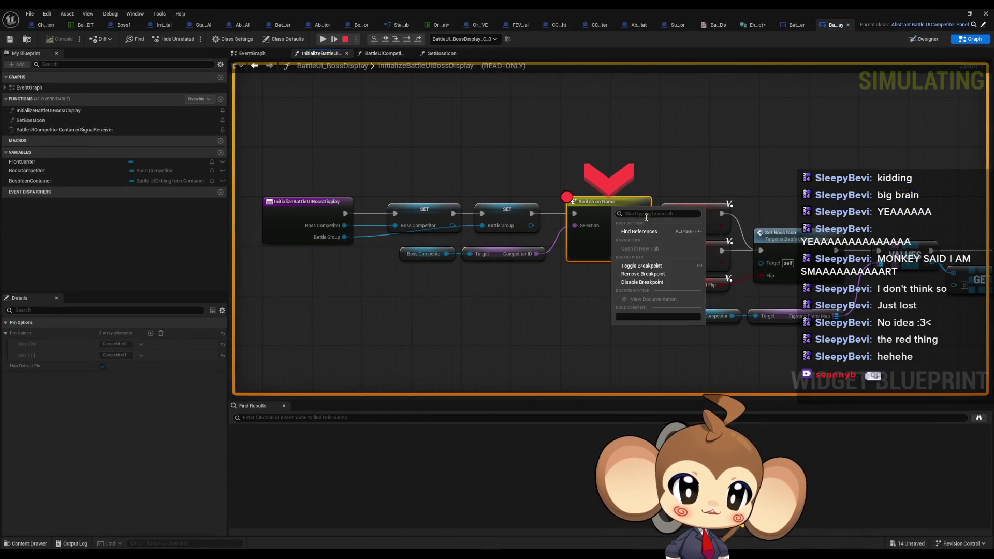
pyautogui.click(661, 273)
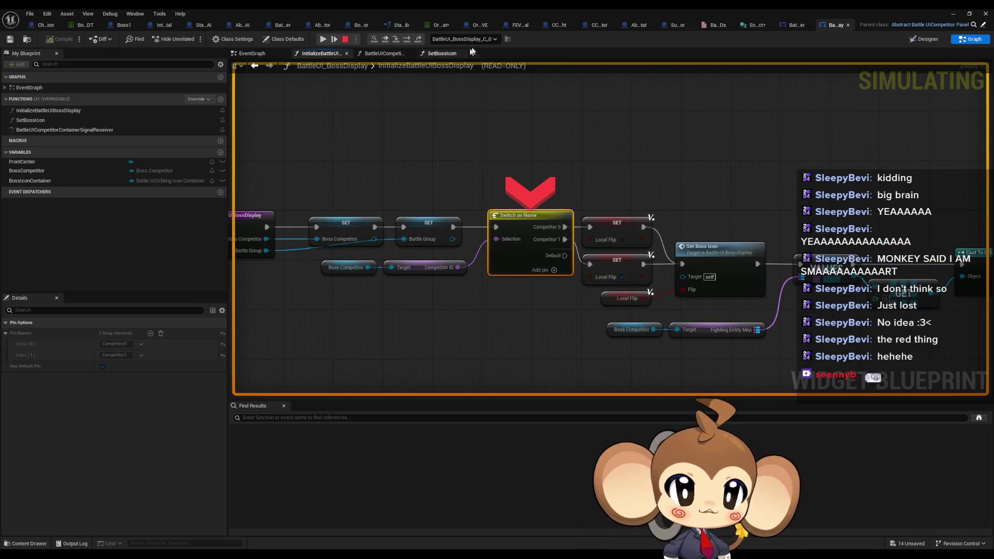
pyautogui.click(397, 40)
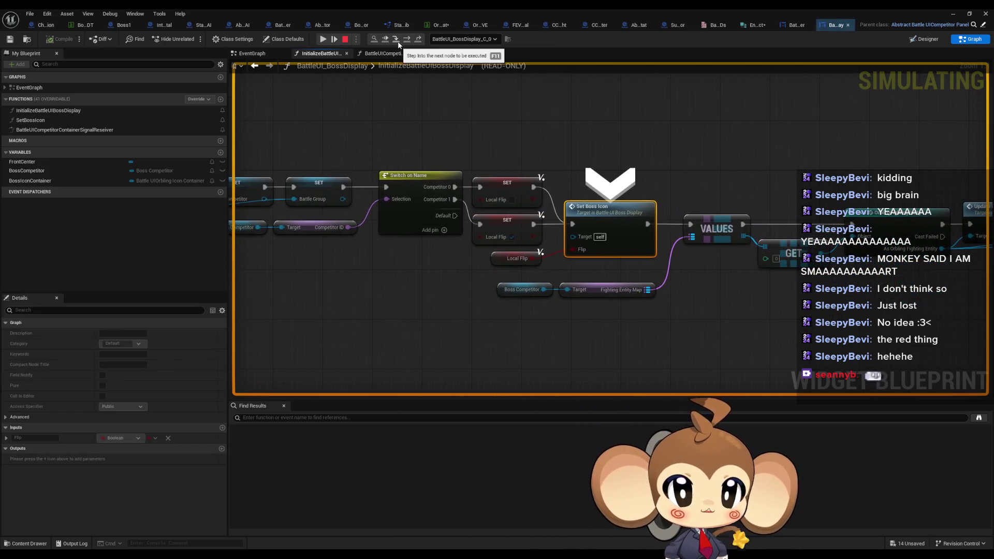
pyautogui.click(397, 41)
pyautogui.click(400, 40)
pyautogui.click(398, 41)
pyautogui.click(398, 42)
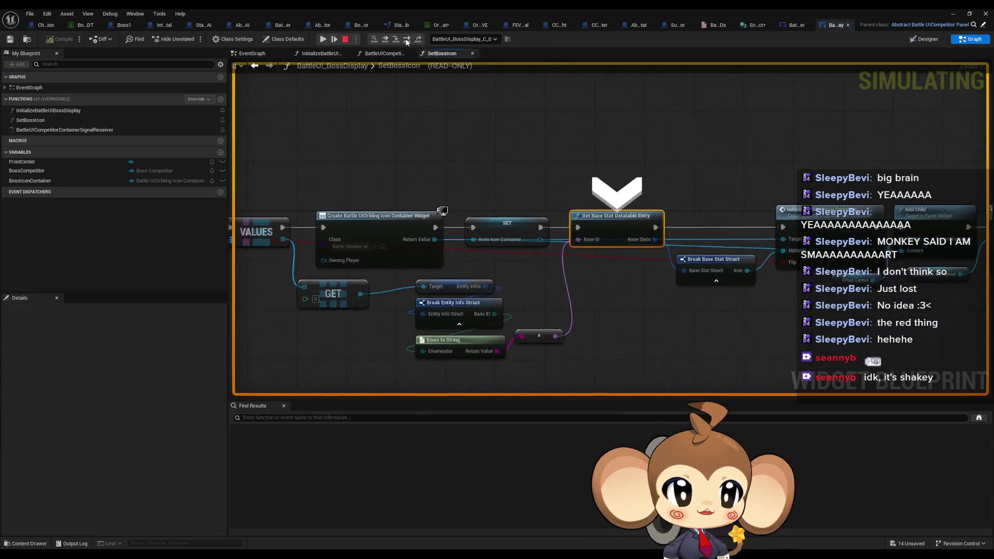
pyautogui.click(397, 42)
pyautogui.click(398, 42)
pyautogui.click(398, 41)
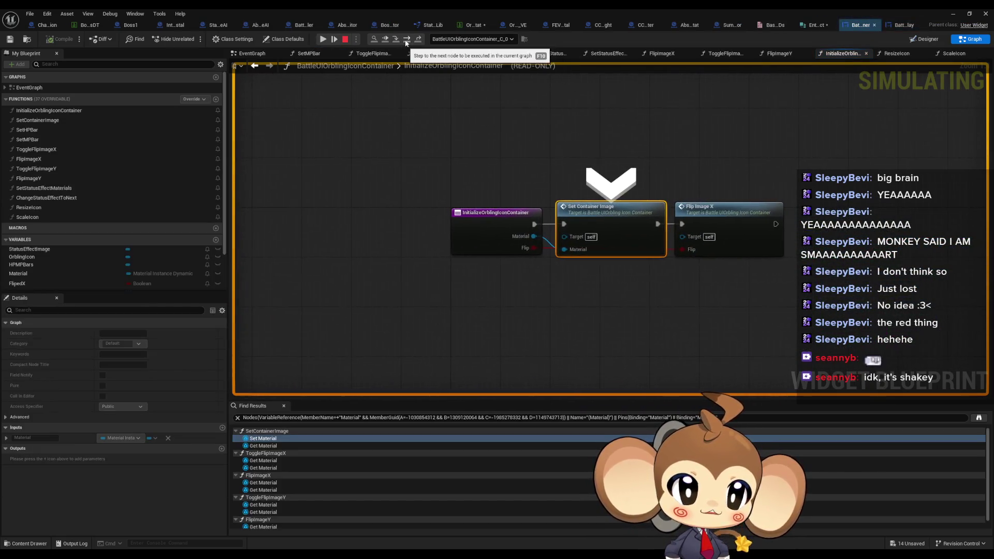
# Step: Stop the play session and wire Material into Set Container Image's Material input
pyautogui.moveTo(530, 237)
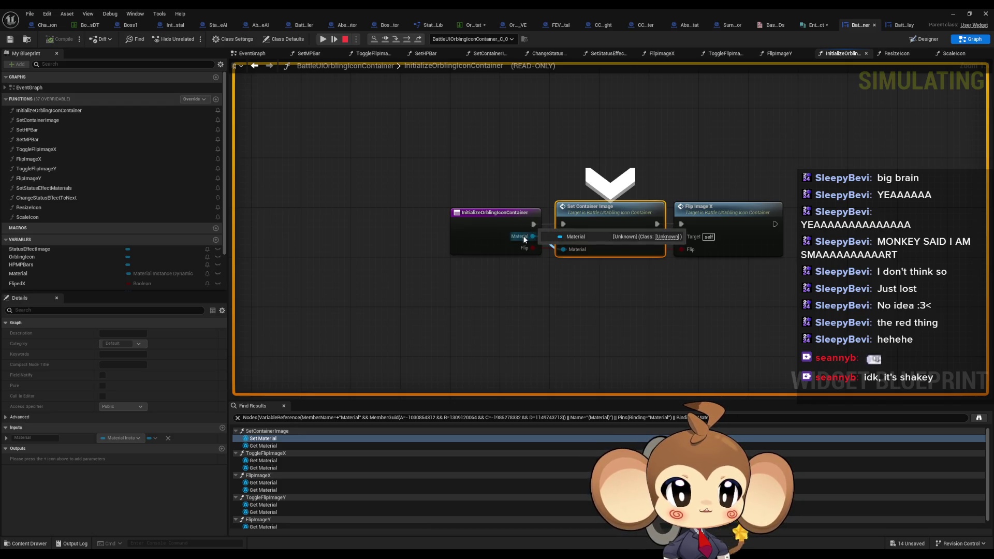
pyautogui.click(345, 39)
pyautogui.moveTo(534, 236); pyautogui.dragTo(611, 233)
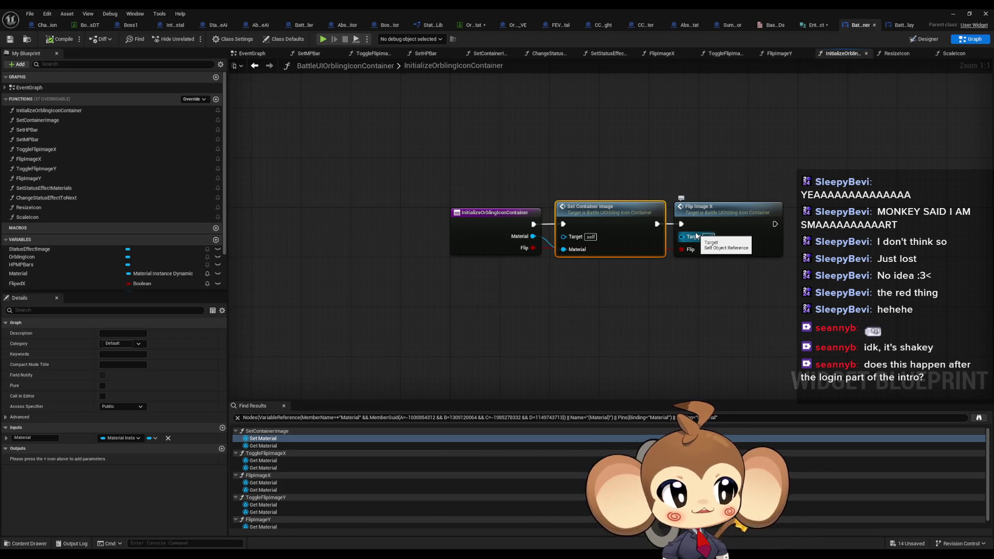
# Step: Open FlipImageX, then trace where Material is set in SetContainerImage's Create Dynamic Material Instance
pyautogui.doubleClick(695, 233)
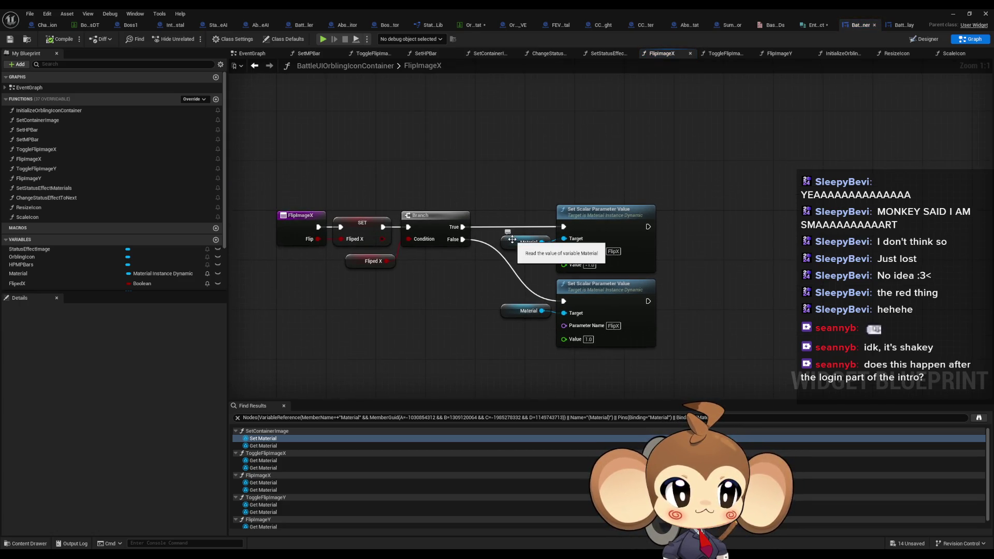
pyautogui.rightClick(514, 240)
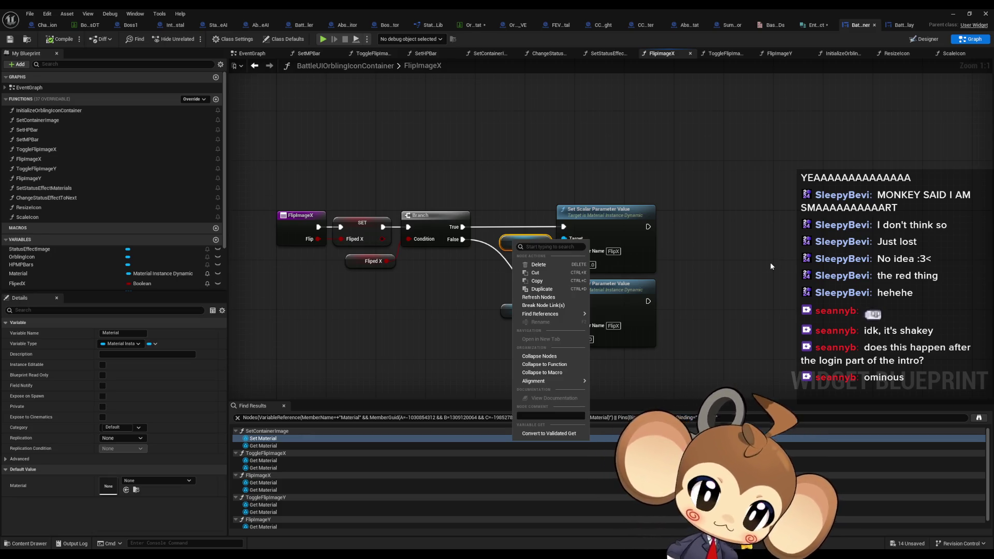
pyautogui.moveTo(540, 314)
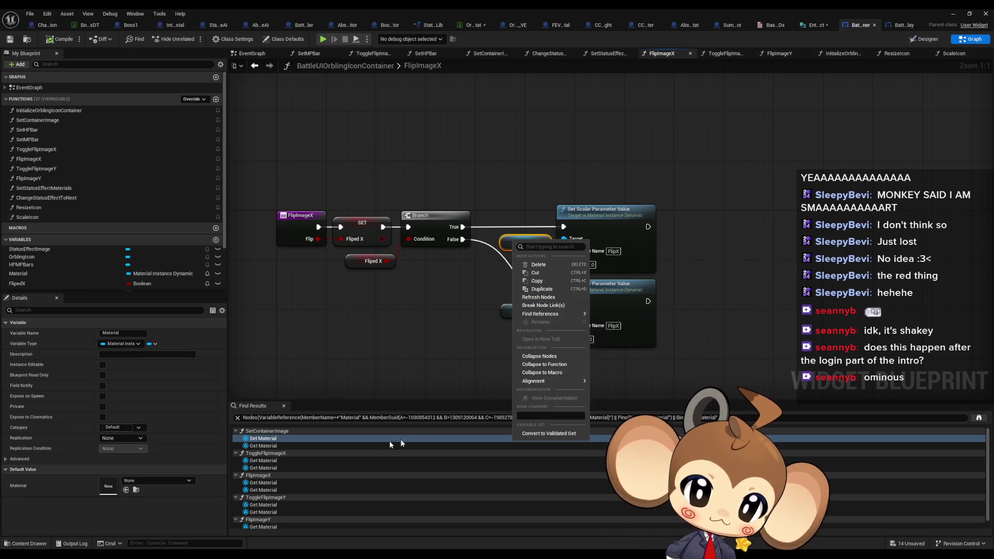
pyautogui.click(277, 467)
pyautogui.scroll(-1, 278, 467)
pyautogui.scroll(1, 278, 467)
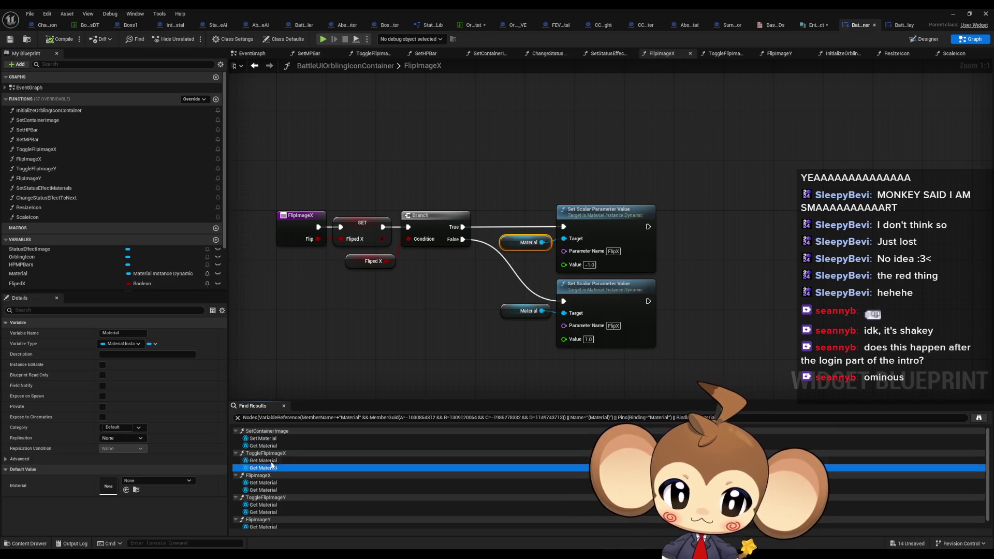
pyautogui.doubleClick(263, 438)
pyautogui.moveTo(477, 173); pyautogui.dragTo(529, 311)
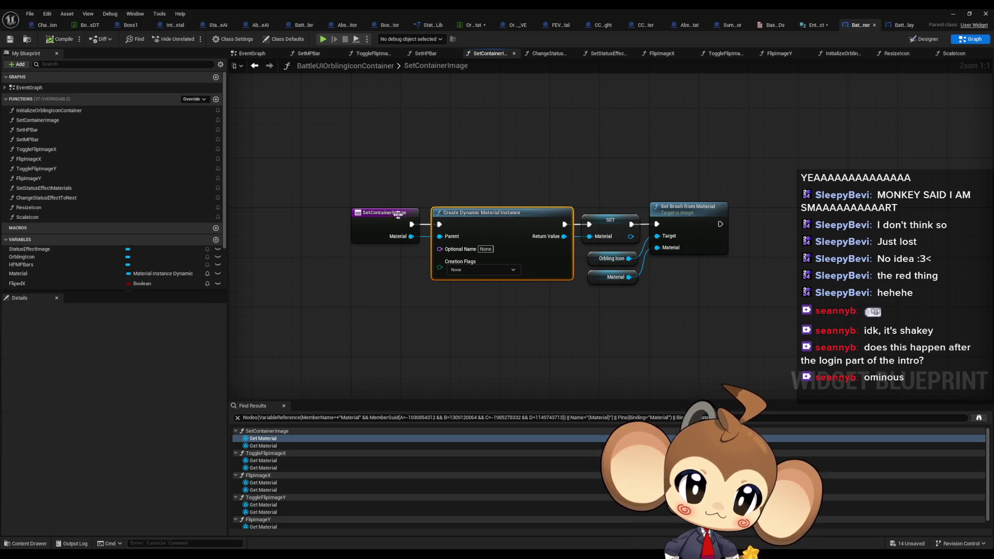
# Step: Find references to SetContainerImage and InitializeOrblingIconContainer, then return to BattleUI_BossDisplay's SetBossIcon graph
pyautogui.rightClick(371, 220)
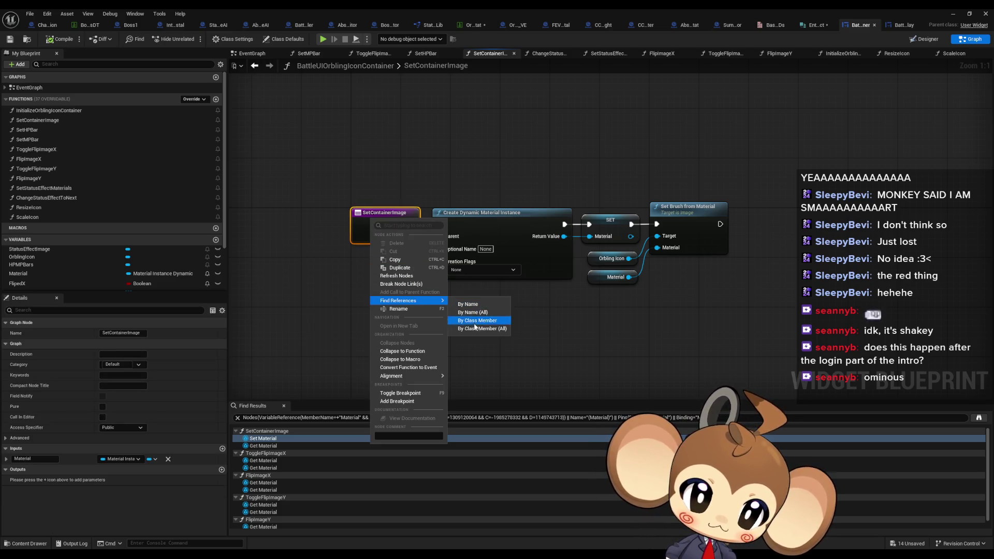
pyautogui.click(474, 323)
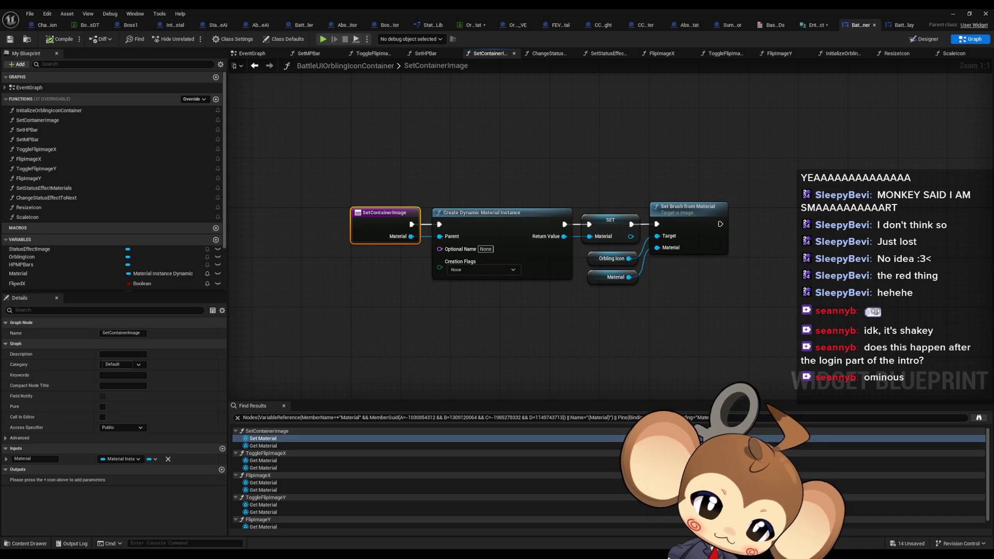
pyautogui.hotkey('alt', 'Left')
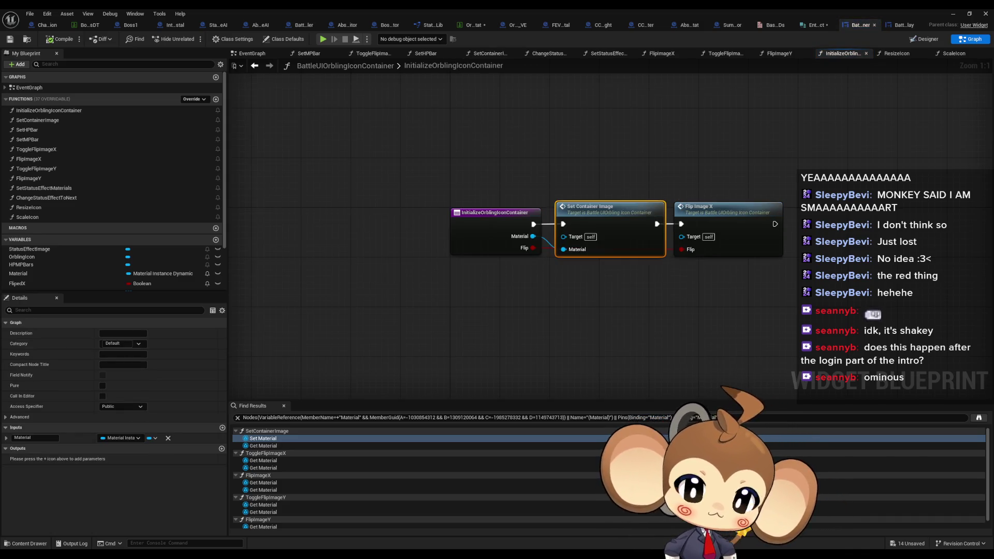
pyautogui.click(489, 235)
pyautogui.rightClick(487, 233)
pyautogui.moveTo(513, 310)
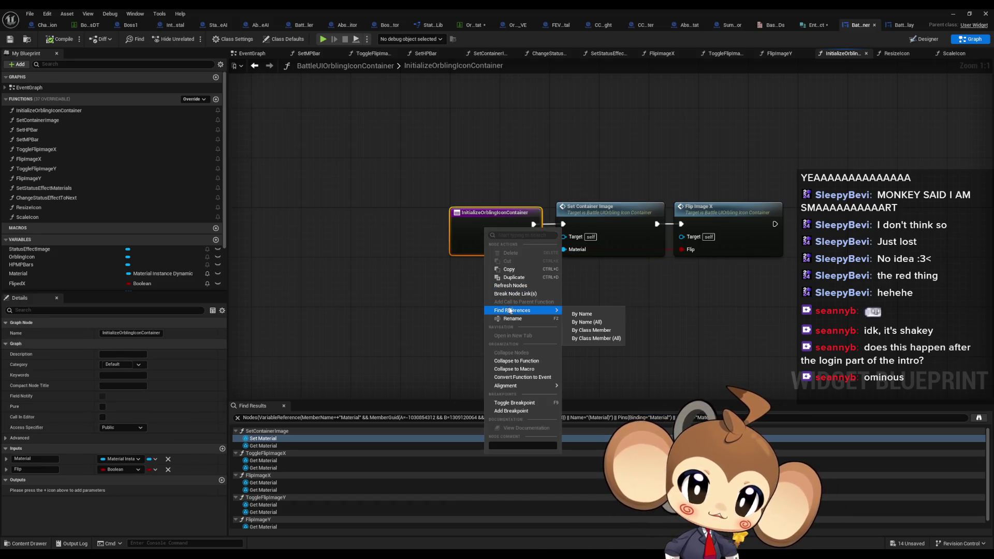
pyautogui.click(592, 339)
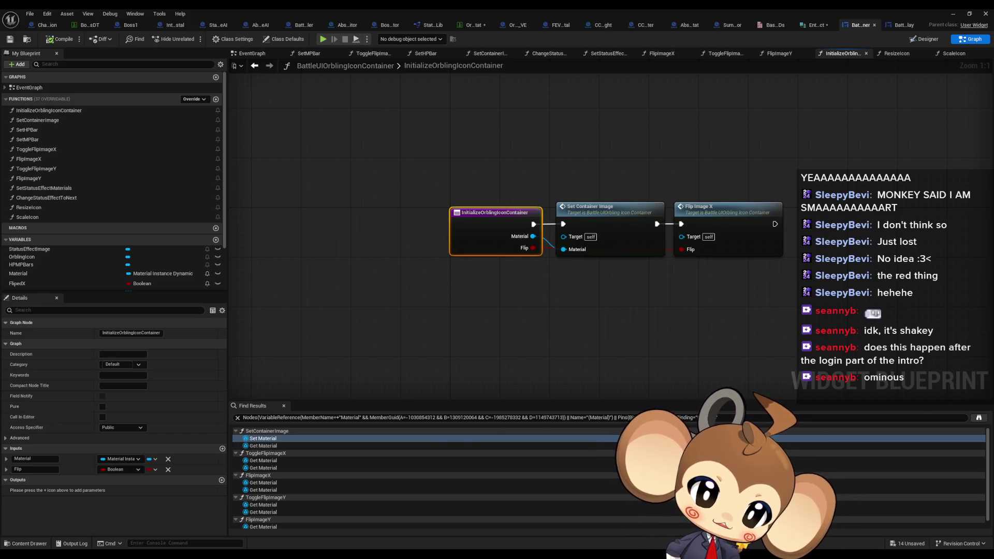
pyautogui.hotkey('ctrl', 'Tab')
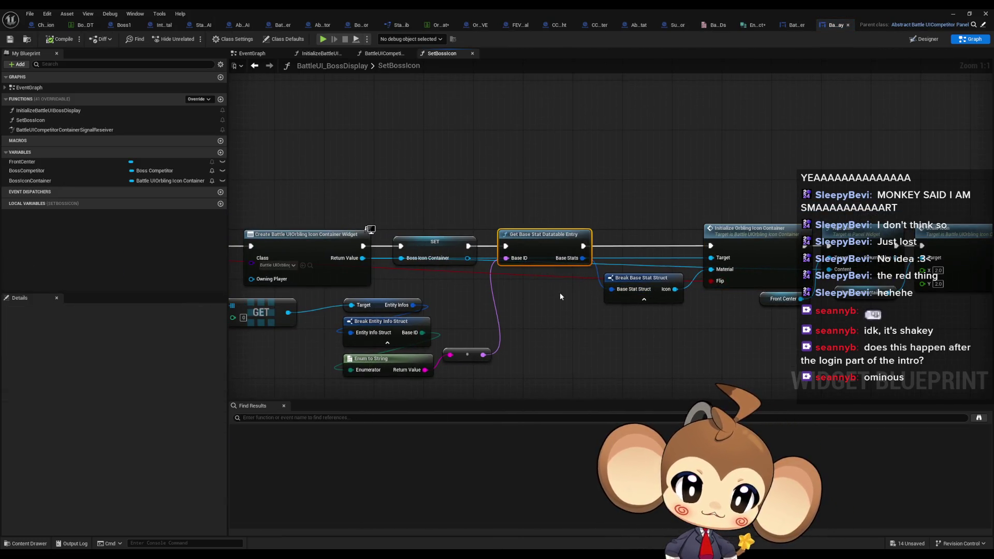
# Step: Inspect the Get Base Stat Datatable Entry and Enum to String nodes, then switch to BossCompetitor's CreateFightingEntity_Boss graph
pyautogui.click(647, 202)
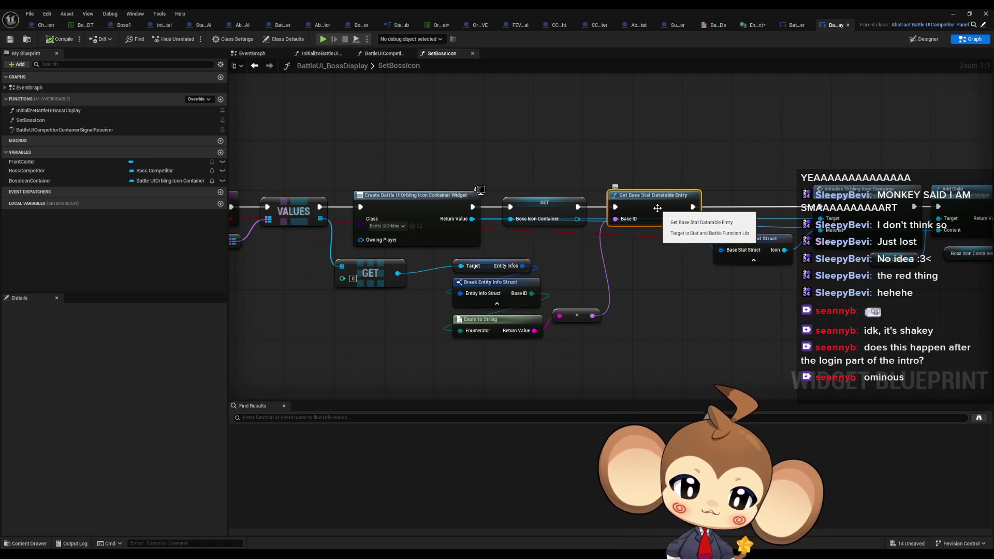
pyautogui.moveTo(452, 355); pyautogui.dragTo(518, 329)
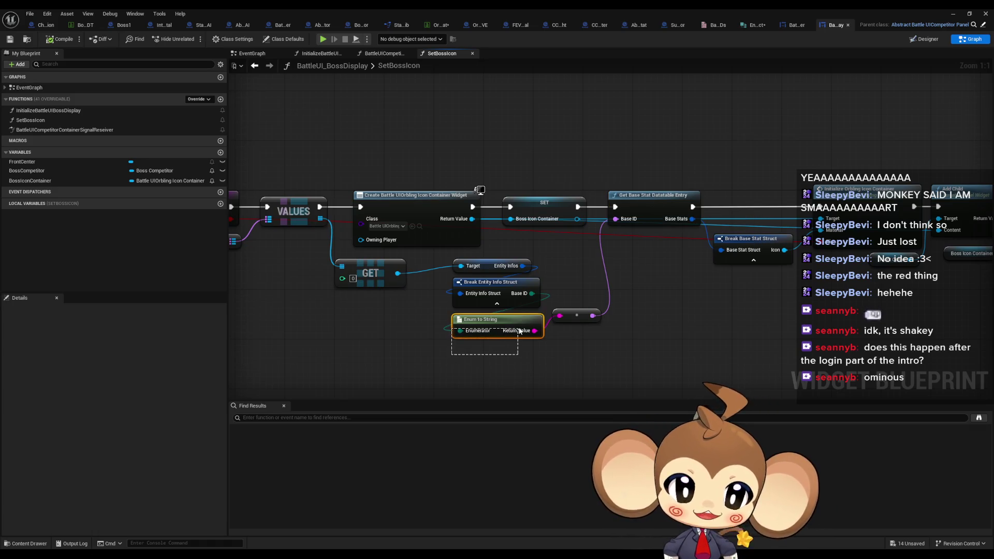
pyautogui.scroll(-3, 595, 309)
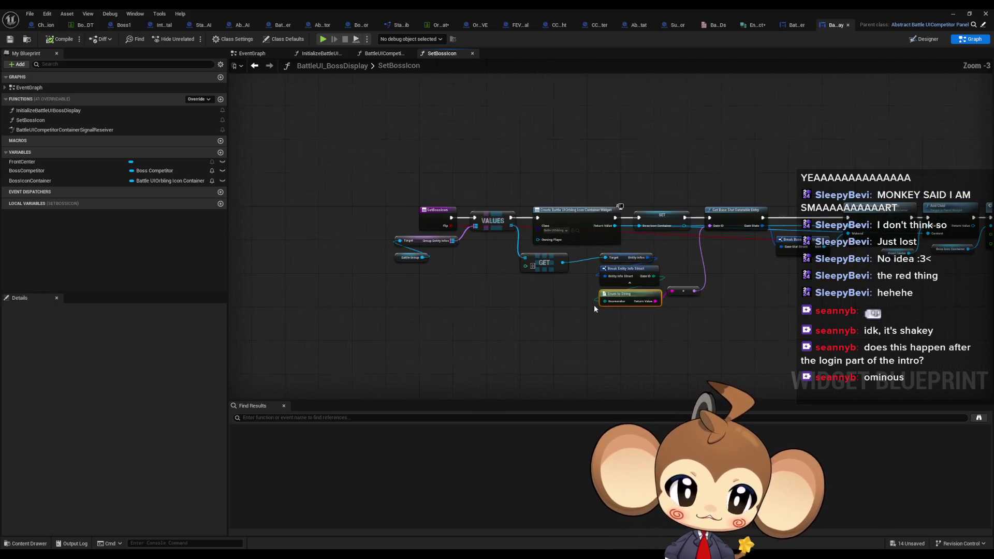
pyautogui.scroll(3, 589, 308)
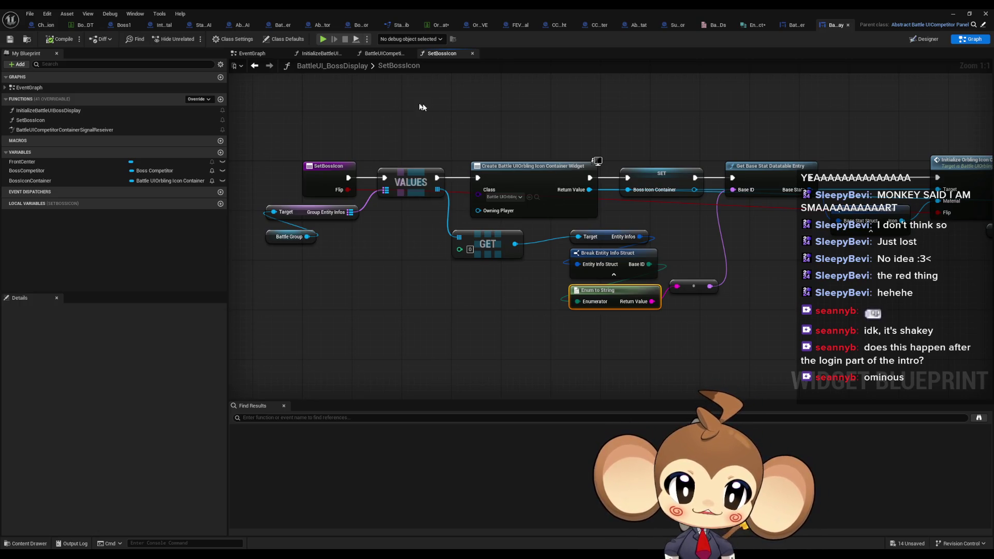
pyautogui.click(367, 27)
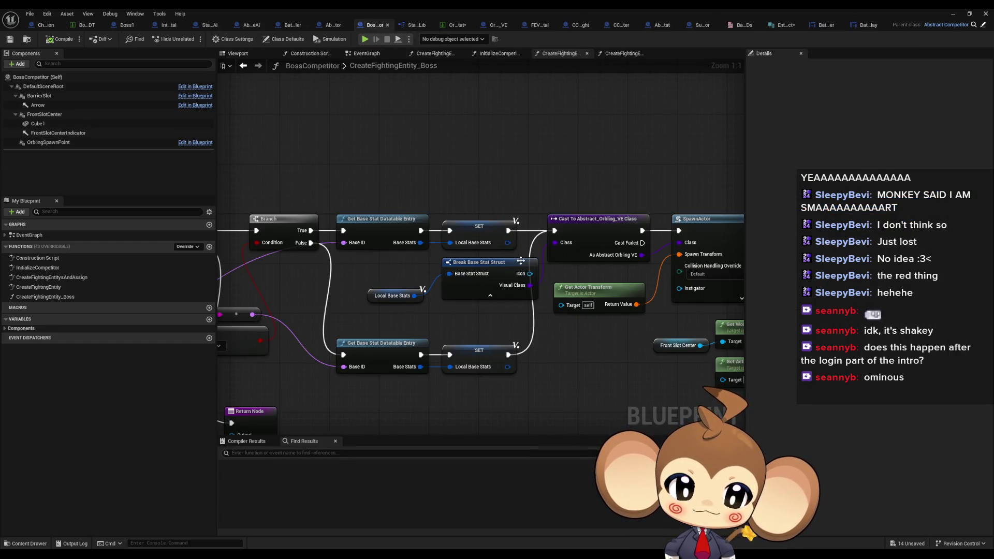